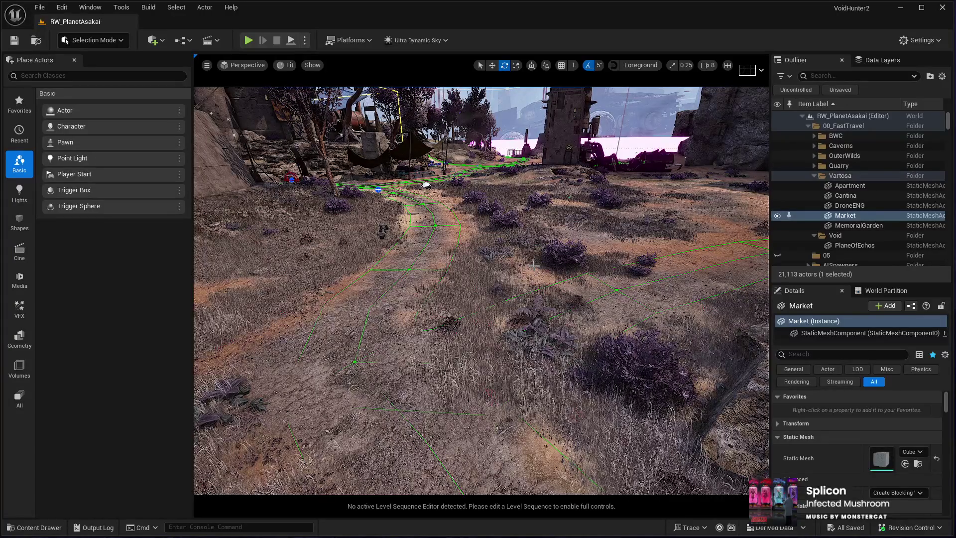
Fly over the grassy path, select the landscape, and start Play In Editor in RW_PlanetAsakai
{"action": "key", "text": "w"}
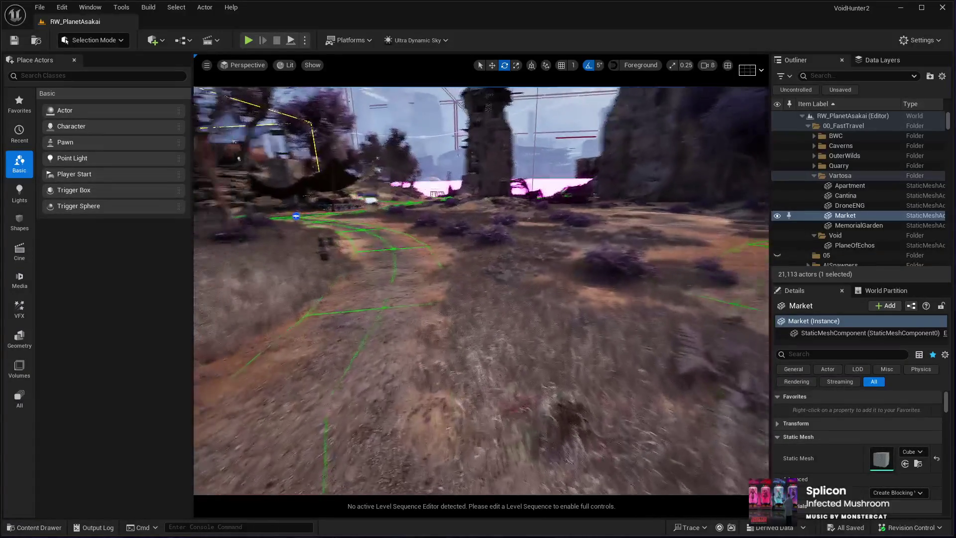
{"action": "left_click", "coordinate": [454, 411]}
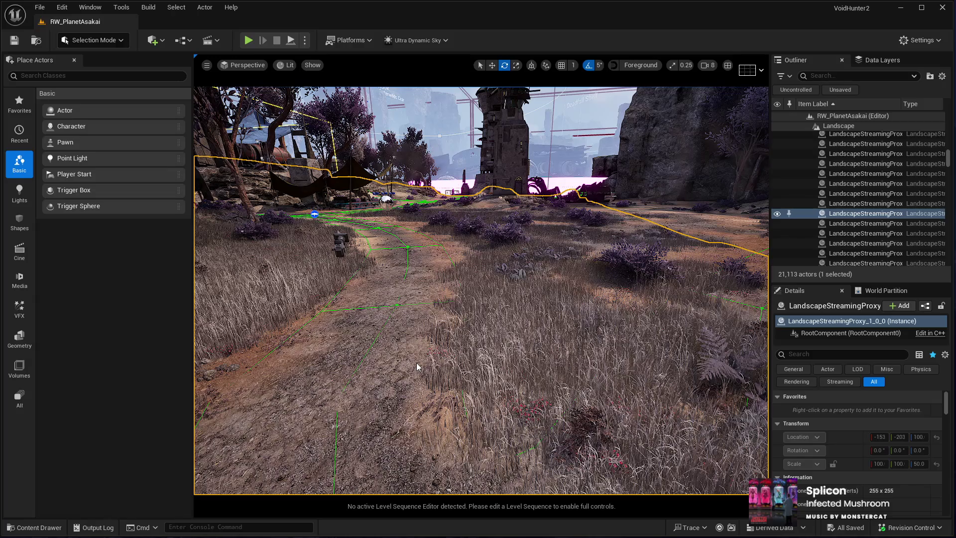
{"action": "key", "text": "alt+p"}
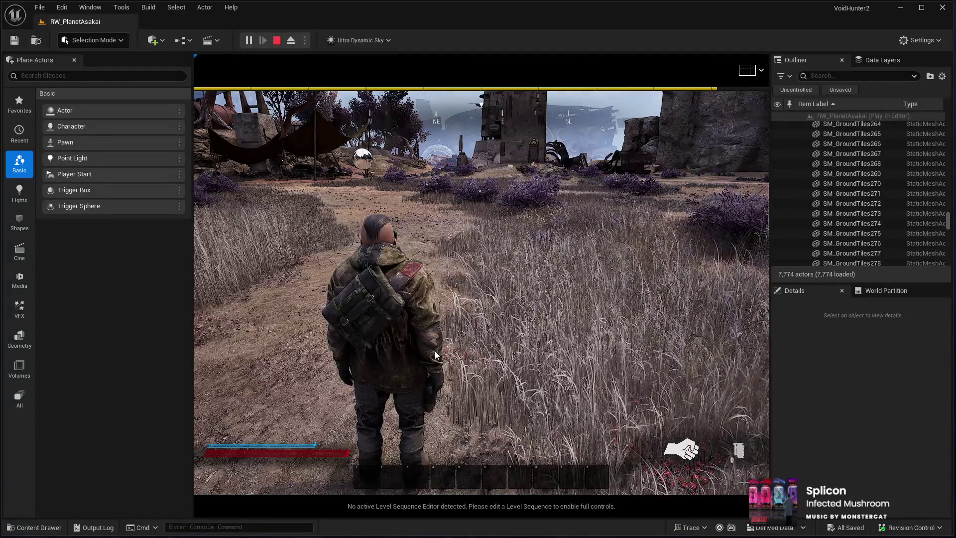
Switch the play-test to full-screen immersive mode with the mouse captured by the game
{"action": "left_click", "coordinate": [435, 354]}
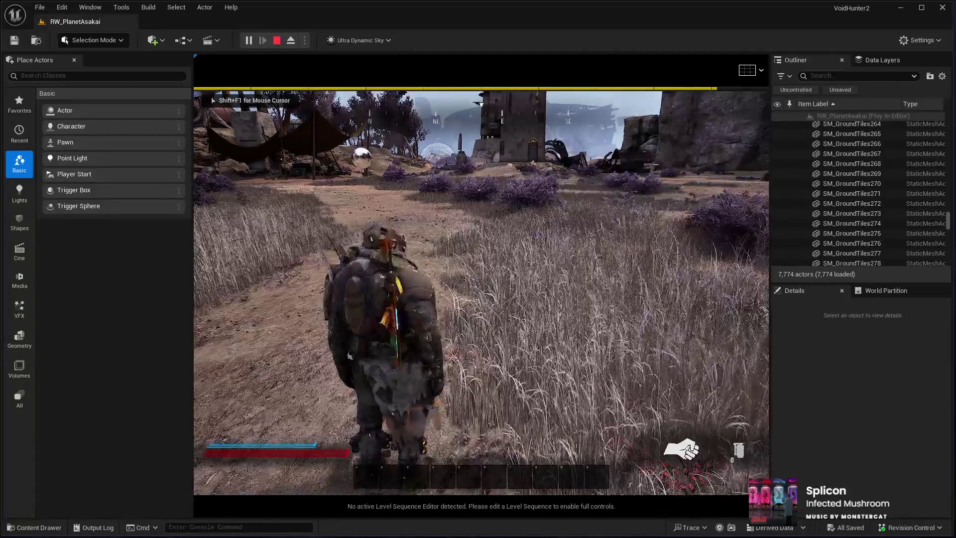
{"action": "key", "text": "F11"}
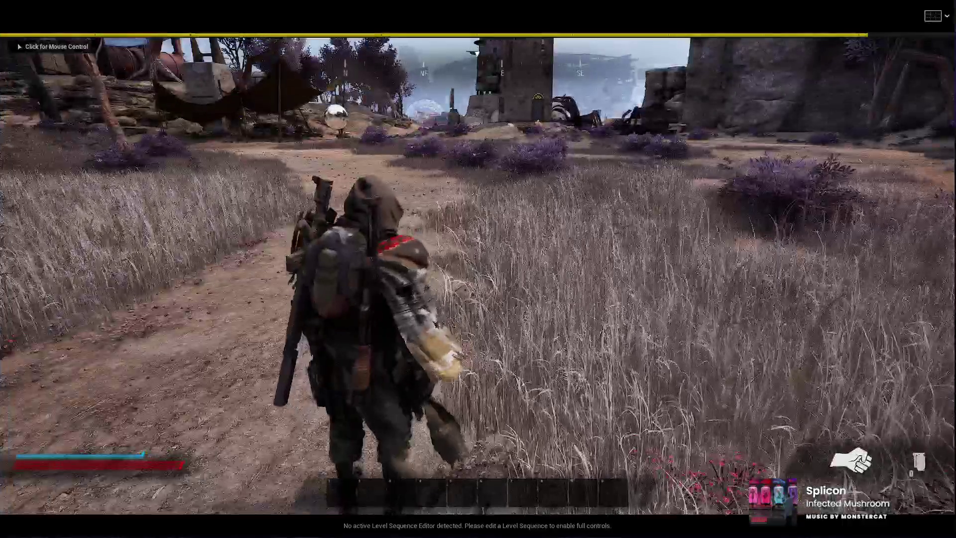
{"action": "left_click", "coordinate": [478, 269]}
Run the character through the grass and along the cliff toward the two stone towers
{"action": "key", "text": "w"}
{"action": "key", "text": "w"}
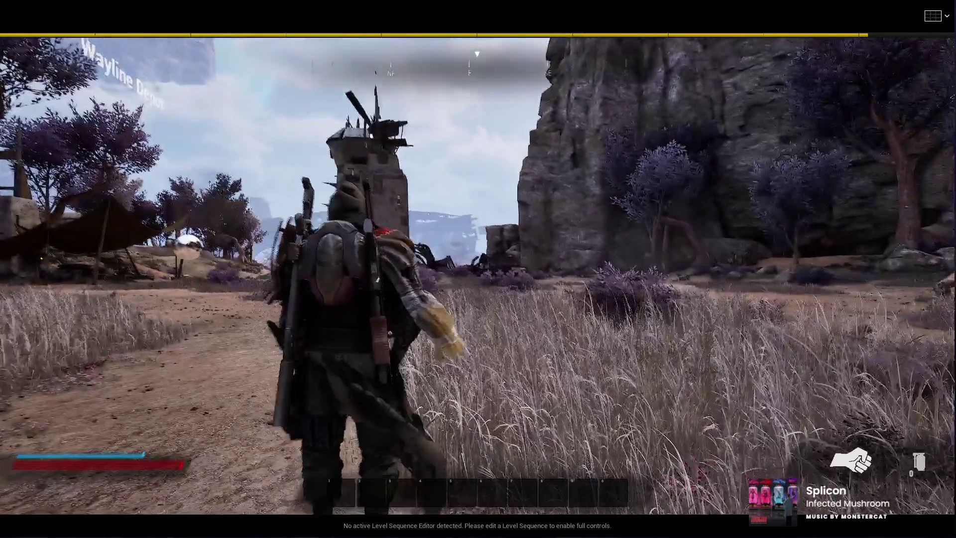
{"action": "key", "text": "w"}
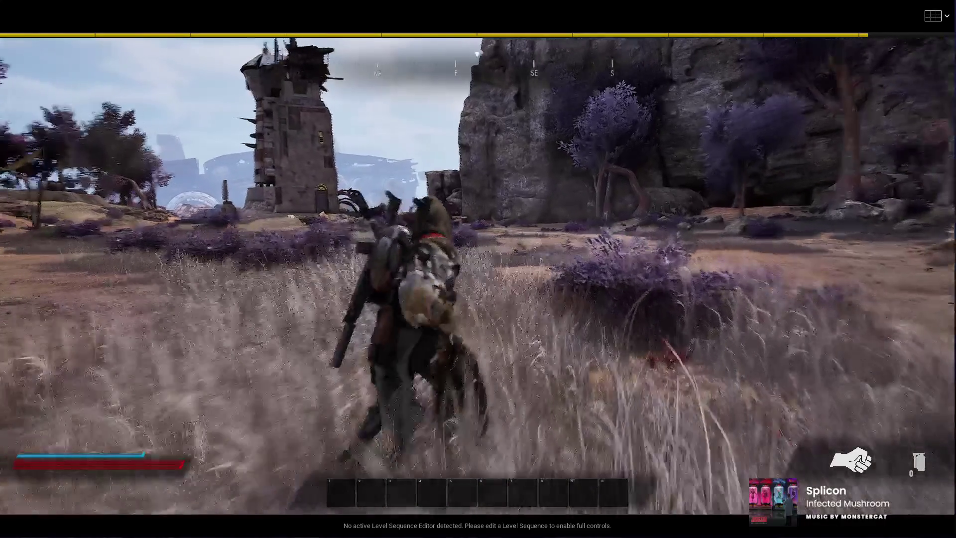
{"action": "key", "text": "w"}
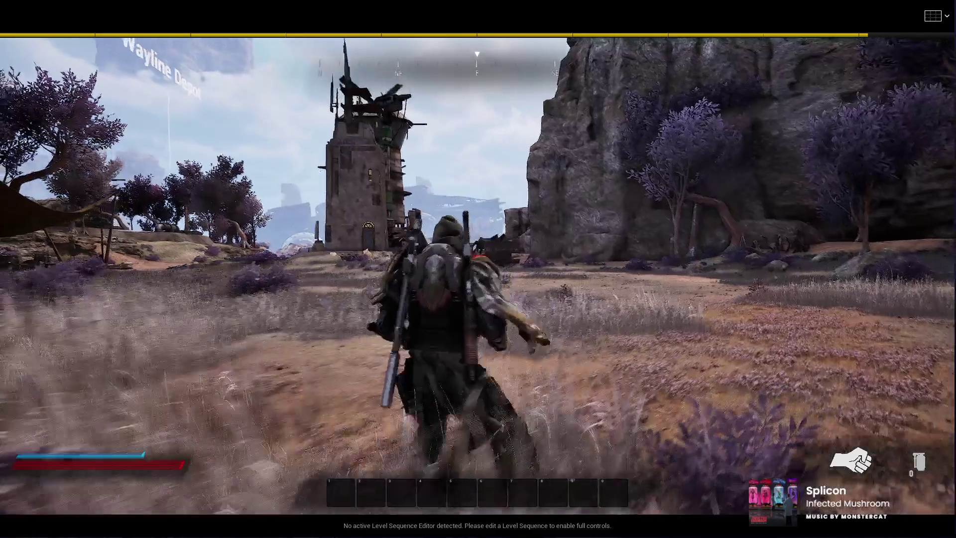
{"action": "key", "text": "w"}
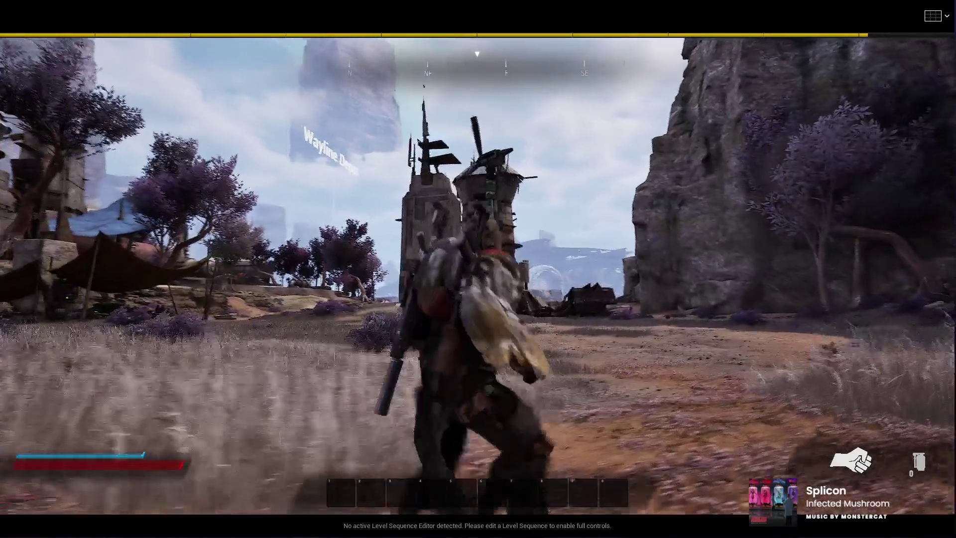
{"action": "key", "text": "w"}
{"action": "key", "text": "w"}
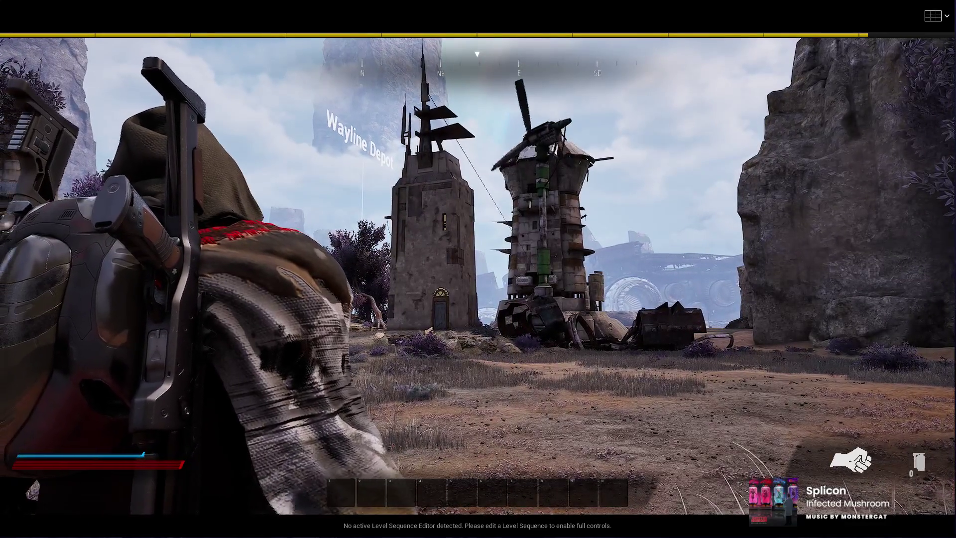
{"action": "key", "text": "w"}
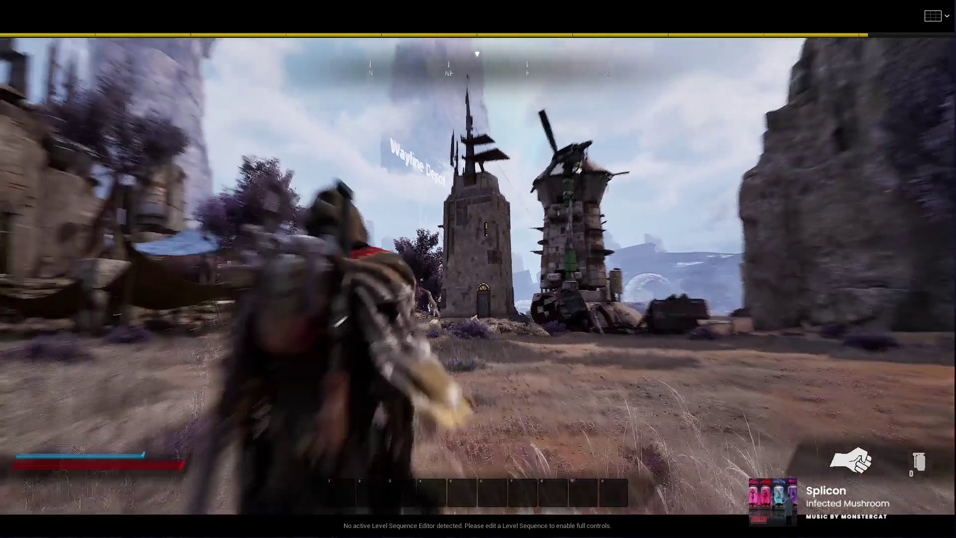
{"action": "key", "text": "w"}
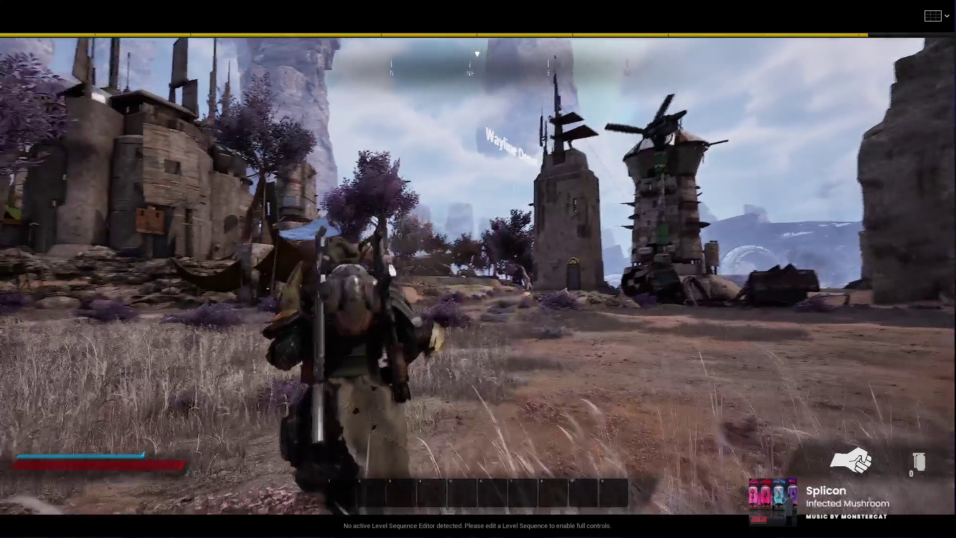
{"action": "key", "text": "w"}
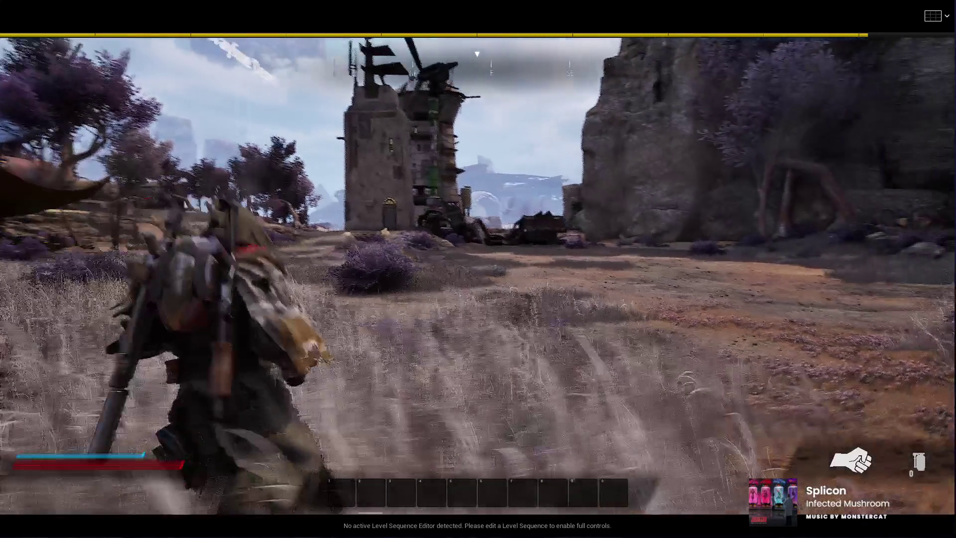
{"action": "key", "text": "w"}
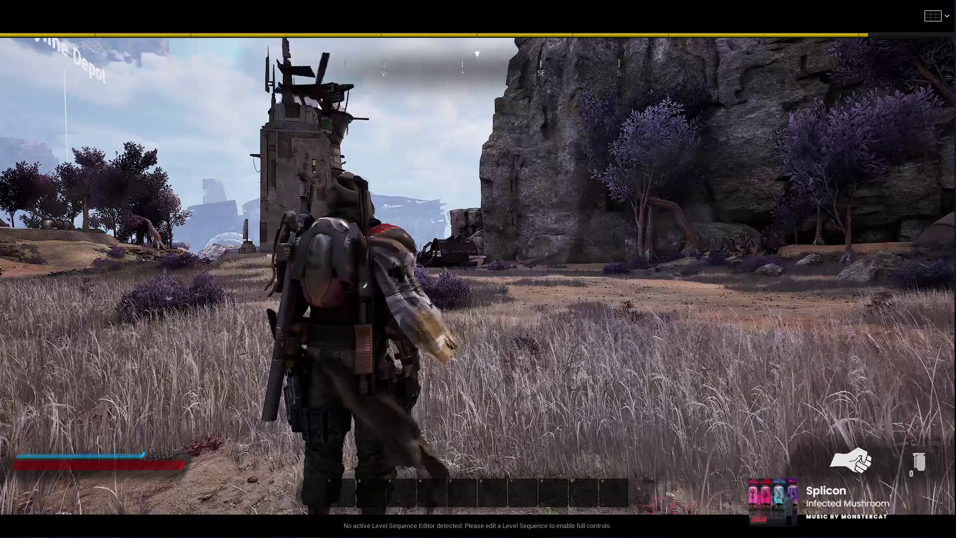
{"action": "key", "text": "w"}
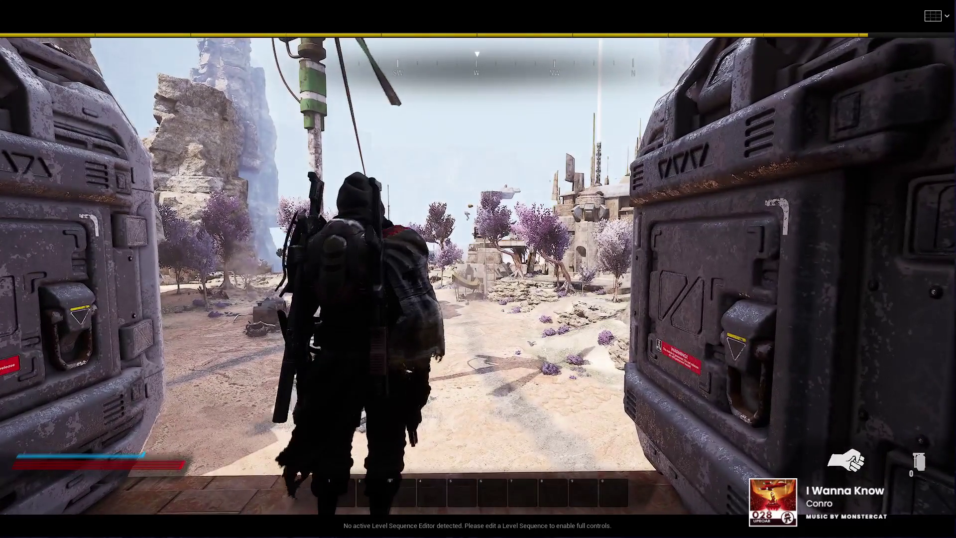
Leave immersive mode, stop the Play In Editor session, and widen the side panels
{"action": "key", "text": "shift+F1"}
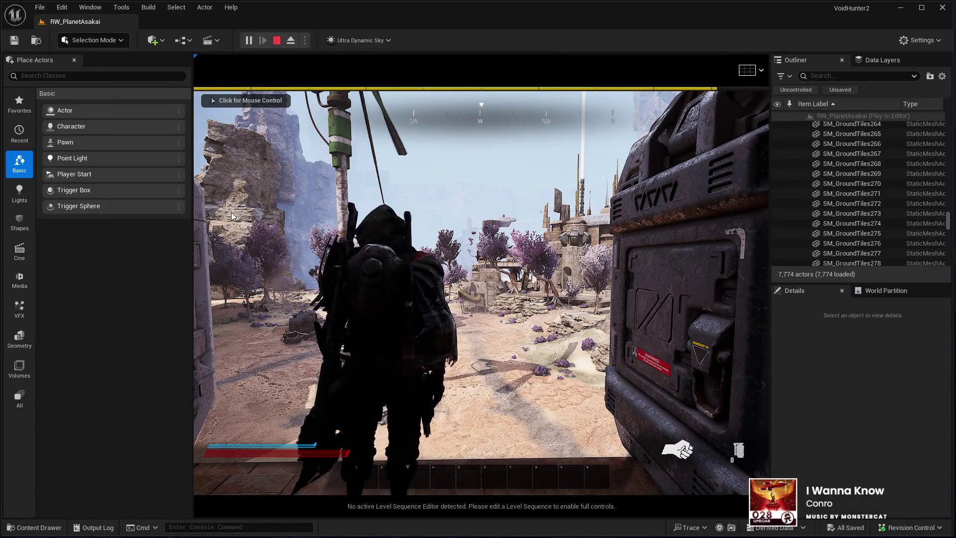
{"action": "key", "text": "Escape"}
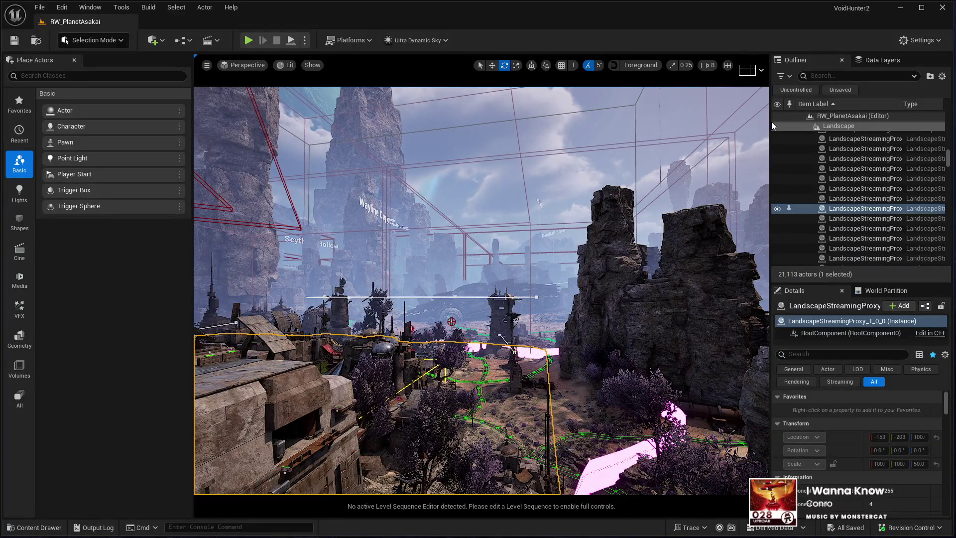
{"action": "left_click_drag", "start_coordinate": [770, 125], "coordinate": [694, 125]}
Show the Data Layers list, make it taller, and expand DL_Asakai and DL_Vartosa
{"action": "left_click", "coordinate": [796, 64]}
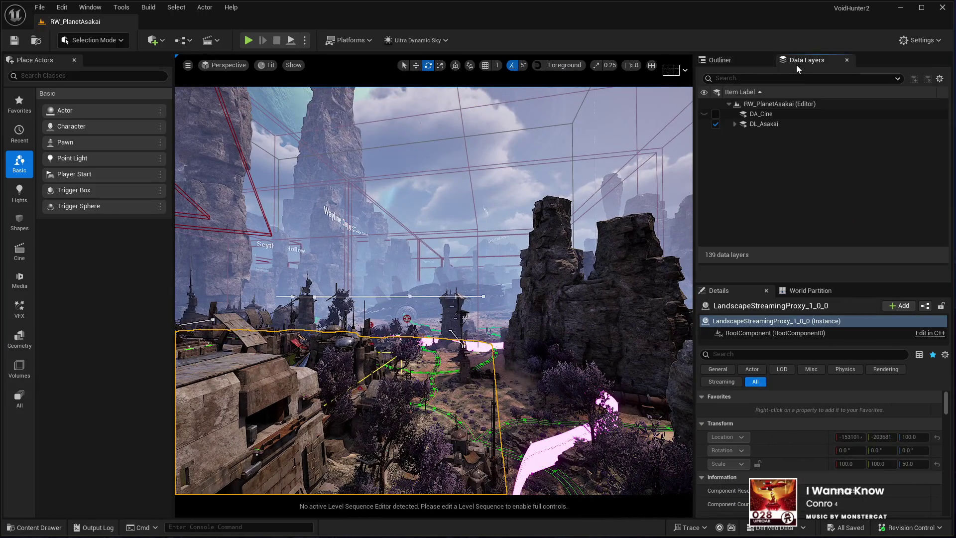
{"action": "left_click", "coordinate": [735, 124]}
{"action": "mouse_move", "coordinate": [732, 265]}
{"action": "left_mouse_down"}
{"action": "mouse_move", "coordinate": [732, 443]}
{"action": "mouse_move", "coordinate": [732, 285]}
{"action": "left_mouse_up"}
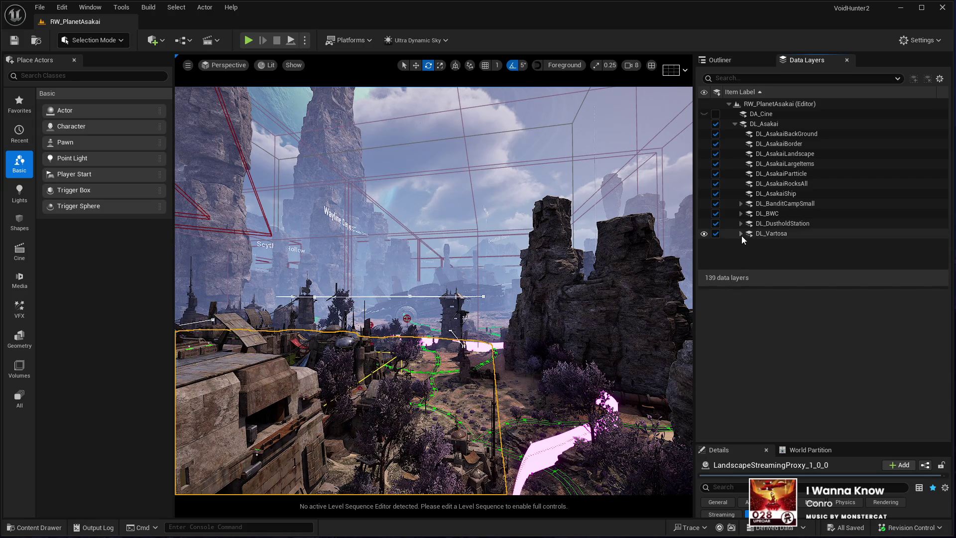
{"action": "left_click", "coordinate": [740, 234]}
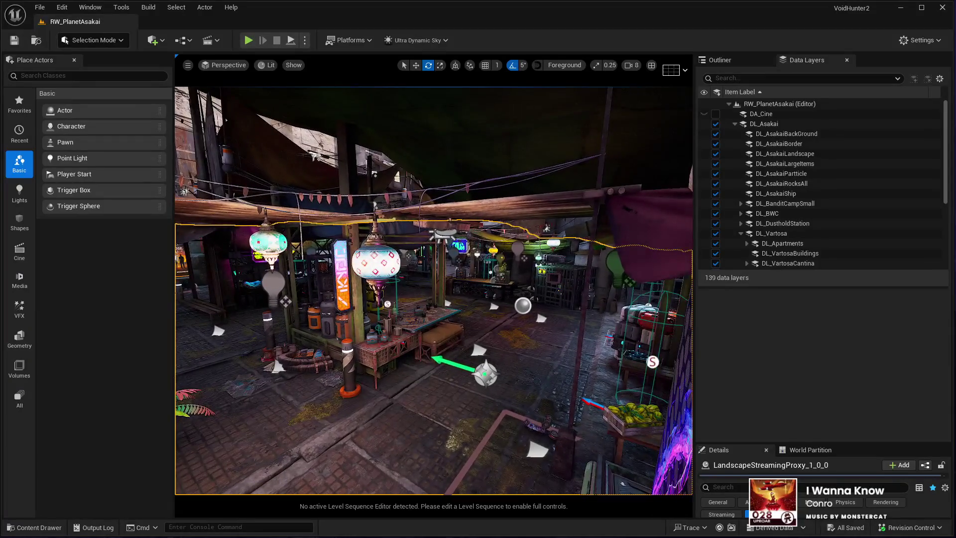
Expand DL_VartosaMarket and hide its SmallItems, Particles, NPCs, Lights and LargeItems layers
{"action": "scroll", "coordinate": [786, 203], "scroll_direction": "down", "scroll_amount": 3}
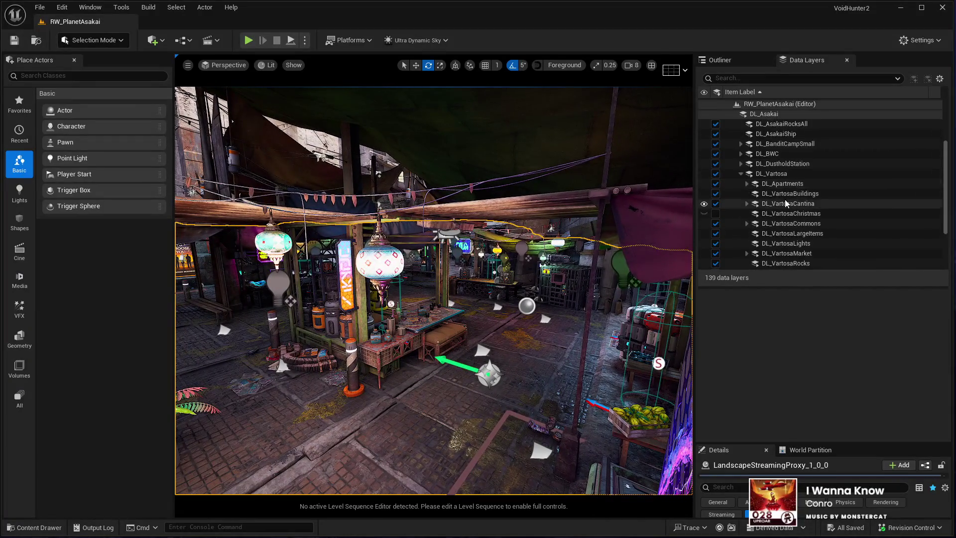
{"action": "scroll", "coordinate": [754, 177], "scroll_direction": "down", "scroll_amount": 3}
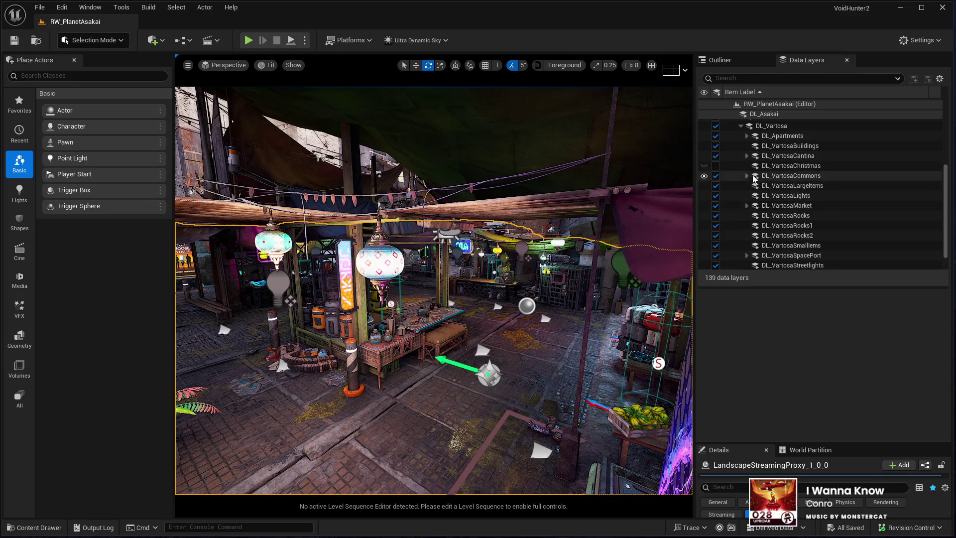
{"action": "left_click", "coordinate": [746, 206]}
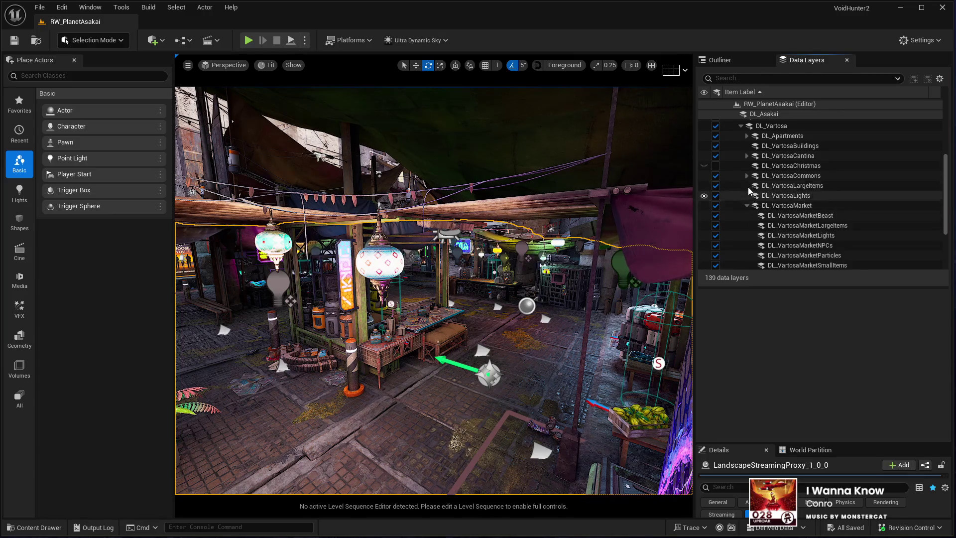
{"action": "scroll", "coordinate": [752, 197], "scroll_direction": "down", "scroll_amount": 3}
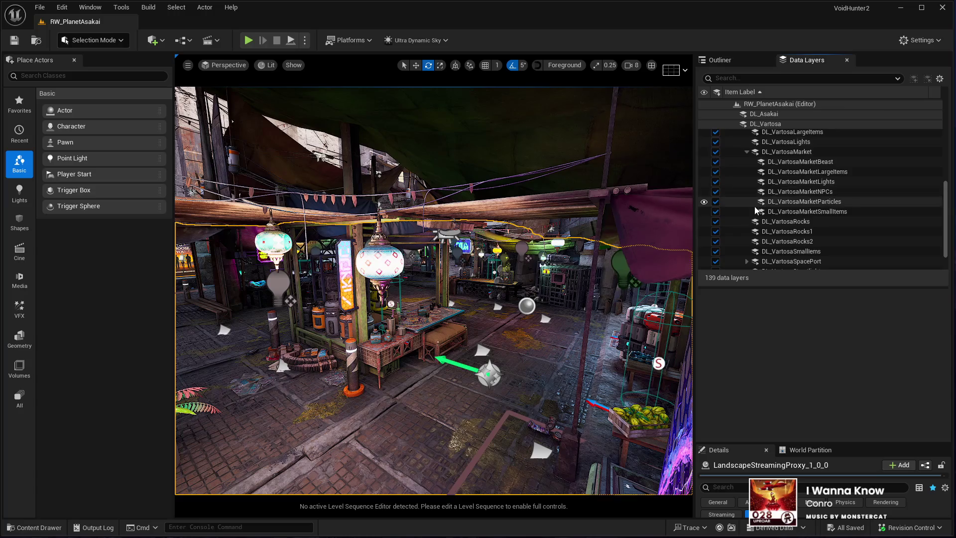
{"action": "left_click", "coordinate": [716, 211]}
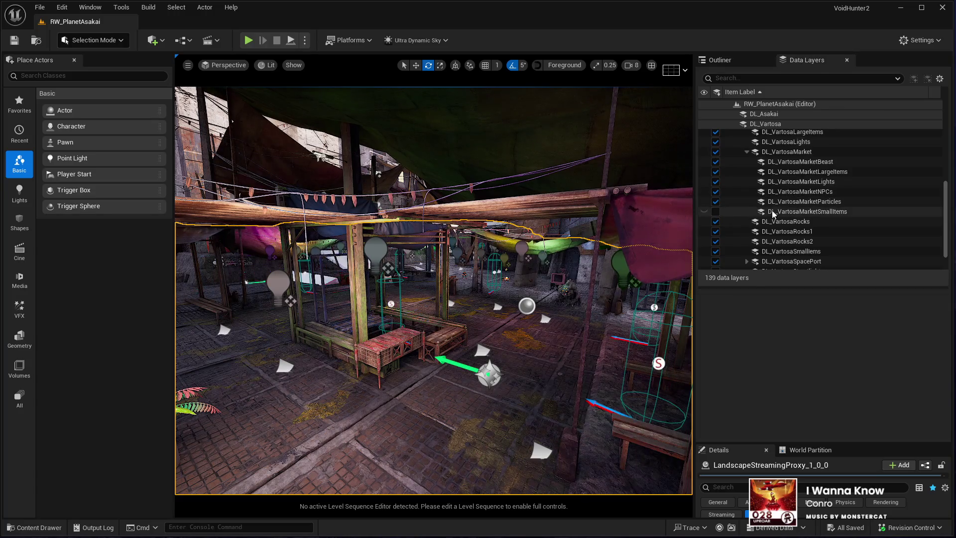
{"action": "left_click", "coordinate": [716, 202]}
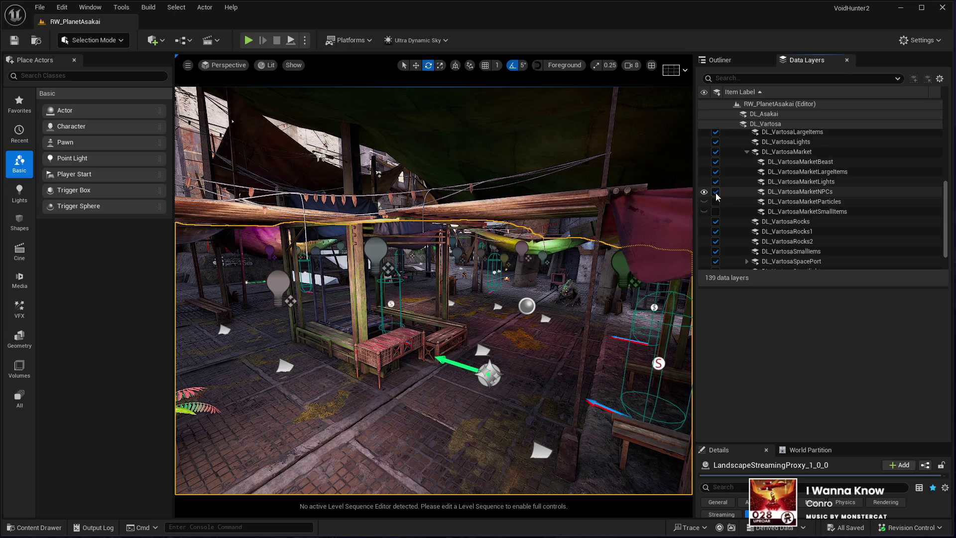
{"action": "left_click", "coordinate": [716, 192]}
{"action": "left_click", "coordinate": [716, 181]}
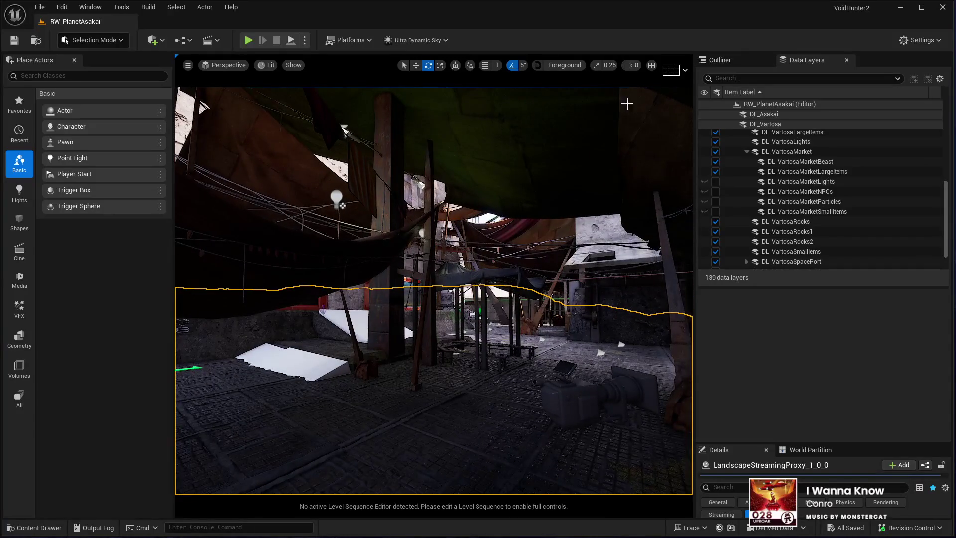
{"action": "left_click", "coordinate": [715, 171]}
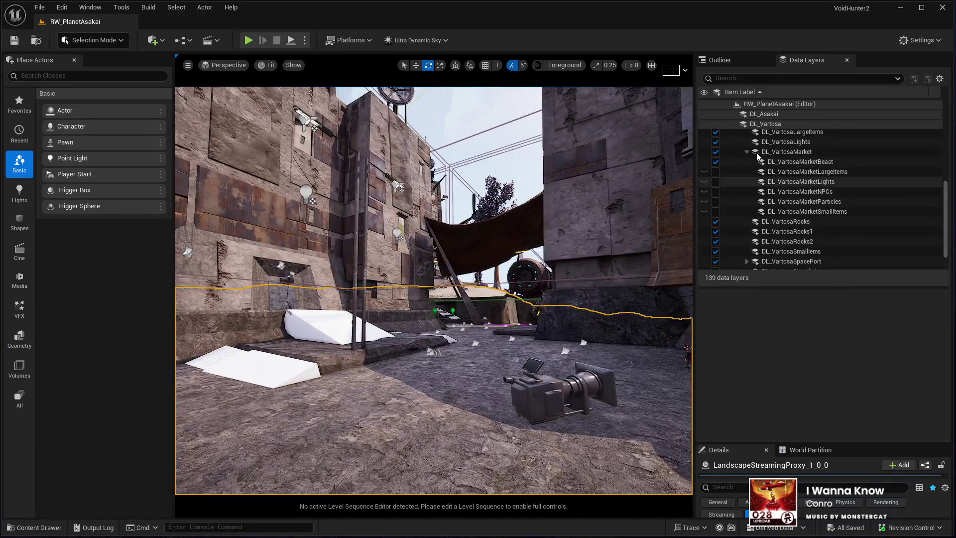
Re-enable all five market layers (LargeItems, Lights, NPCs, Particles, SmallItems) and collapse DL_VartosaMarket
{"action": "left_click", "coordinate": [716, 171]}
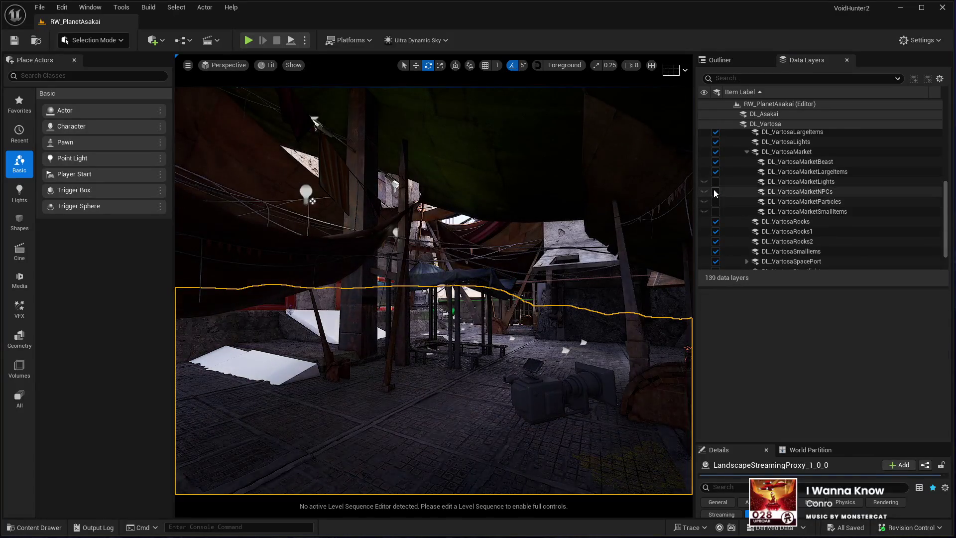
{"action": "left_click", "coordinate": [715, 192]}
{"action": "left_click", "coordinate": [715, 181]}
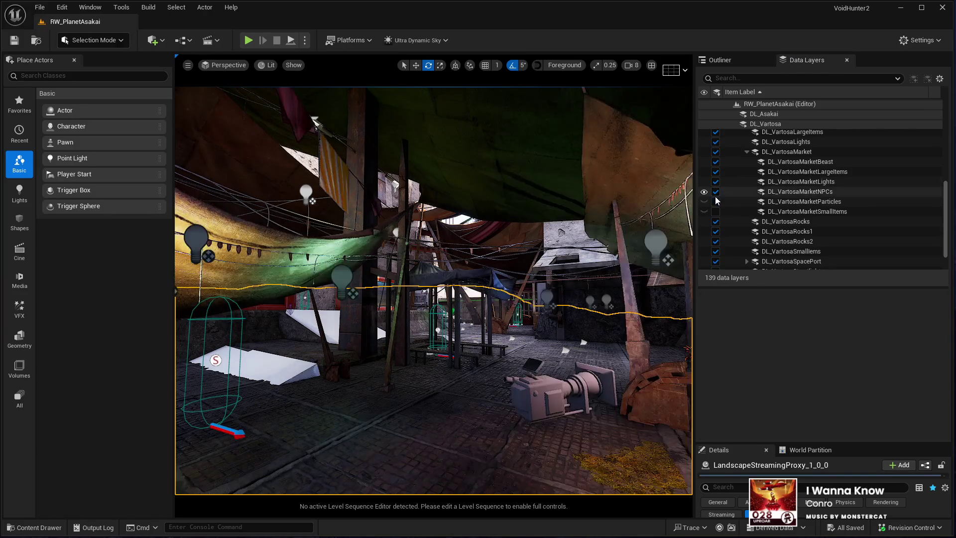
{"action": "left_click", "coordinate": [716, 201]}
{"action": "left_click", "coordinate": [715, 211]}
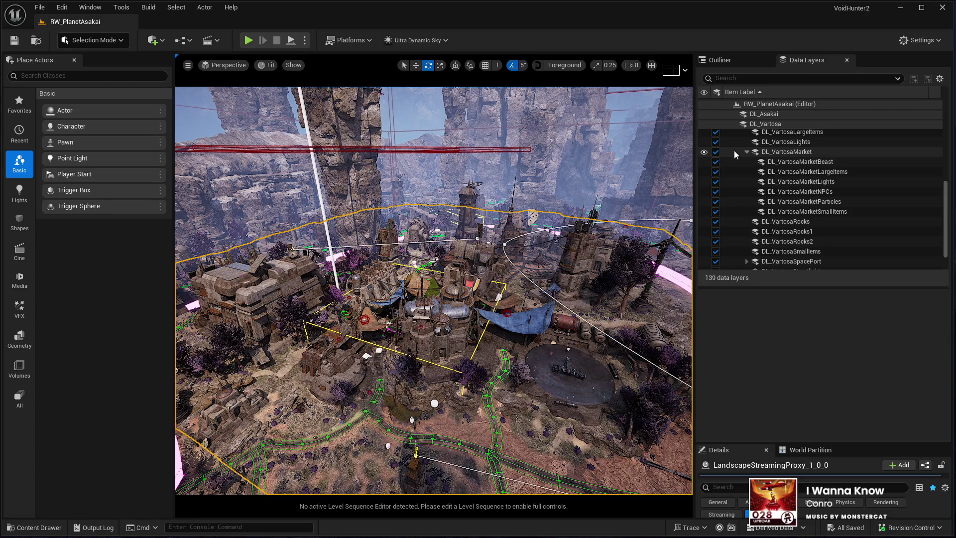
{"action": "left_click", "coordinate": [747, 152]}
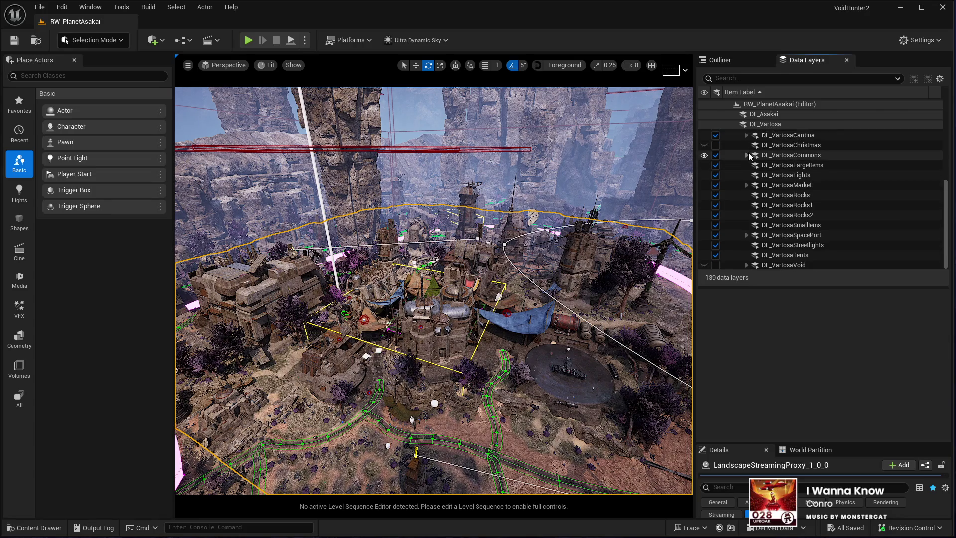
Toggle DL_CommonsBuidings off and on under DL_VartosaCommons, collapse it, then show the Outliner
{"action": "scroll", "coordinate": [742, 192], "scroll_direction": "up", "scroll_amount": 2}
{"action": "scroll", "coordinate": [743, 192], "scroll_direction": "down", "scroll_amount": 2}
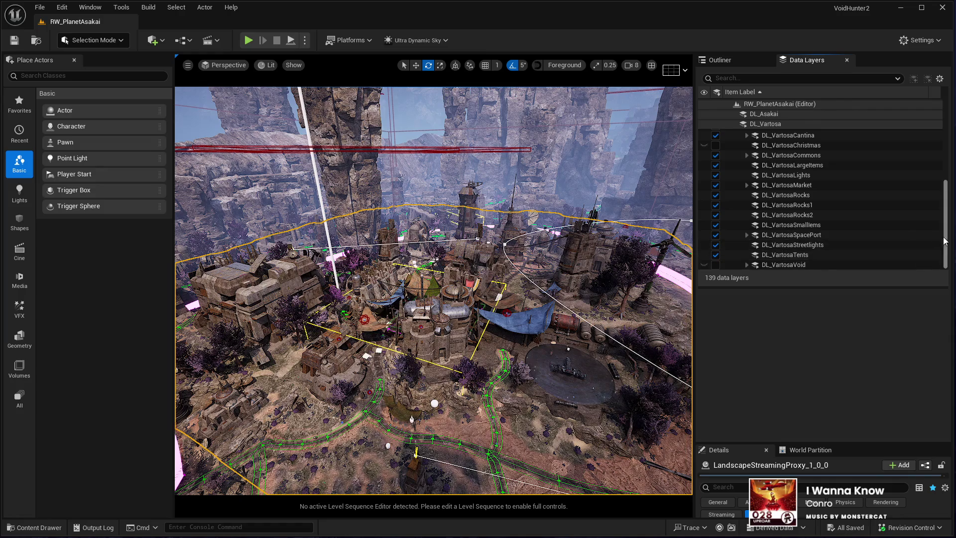
{"action": "left_click", "coordinate": [745, 155]}
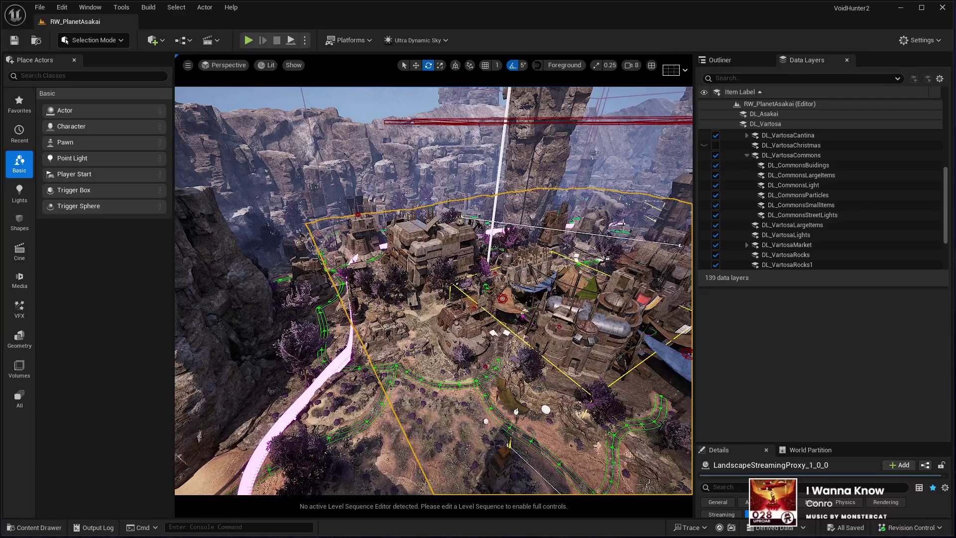
{"action": "left_click", "coordinate": [715, 165]}
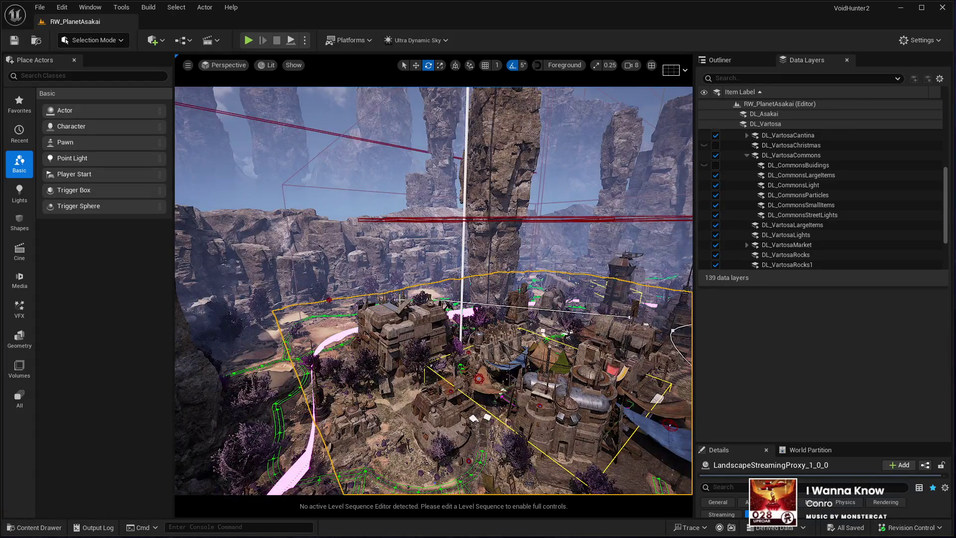
{"action": "left_click", "coordinate": [715, 165]}
{"action": "scroll", "coordinate": [739, 204], "scroll_direction": "up", "scroll_amount": 1}
{"action": "left_click", "coordinate": [747, 172]}
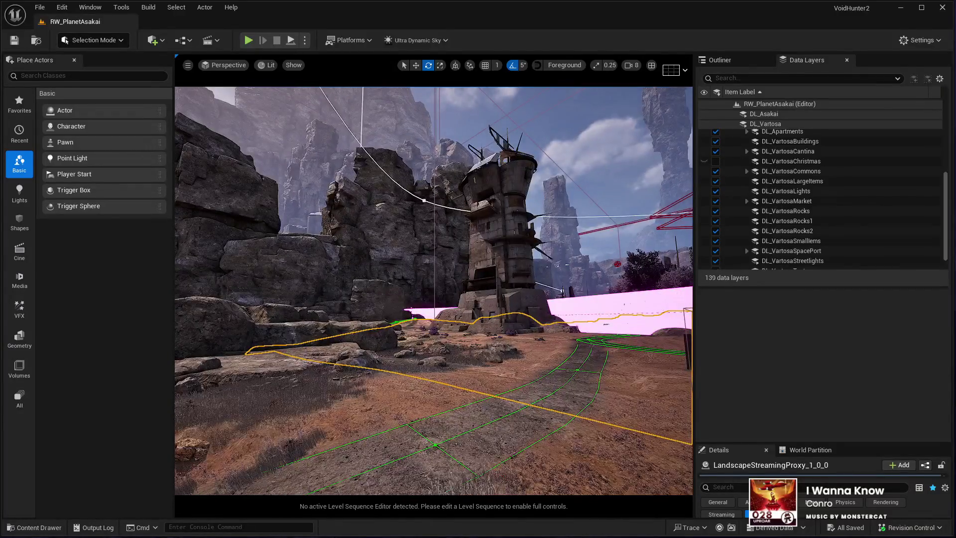
{"action": "left_click", "coordinate": [720, 61]}
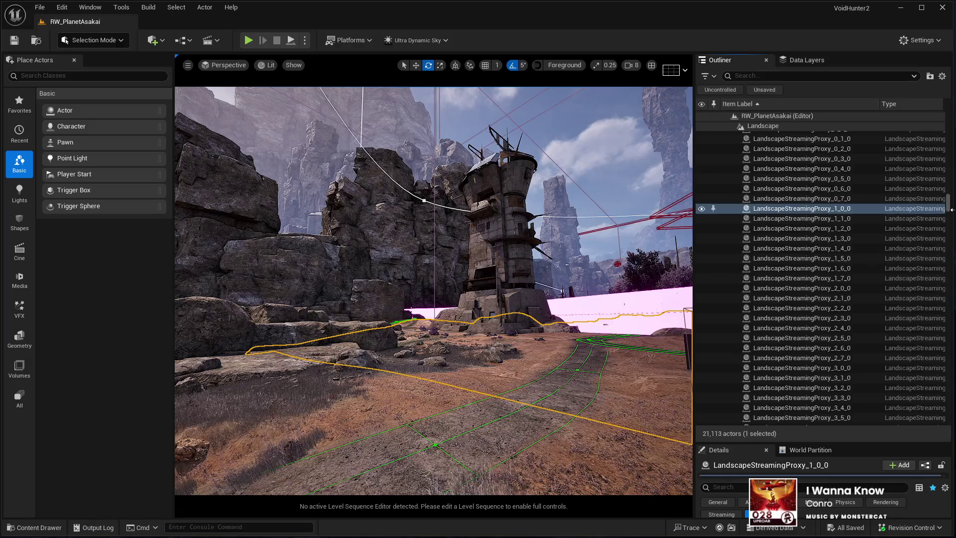
Jump the view to the DroneENG, Cantina and Apartment fast-travel points with editor icons hidden
{"action": "left_click_drag", "start_coordinate": [947, 210], "coordinate": [950, 97]}
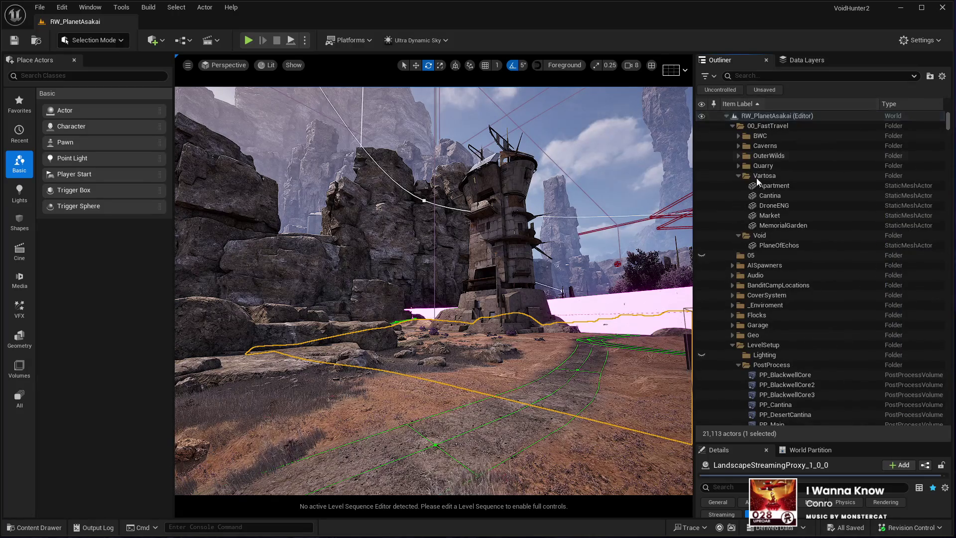
{"action": "double_click", "coordinate": [771, 205]}
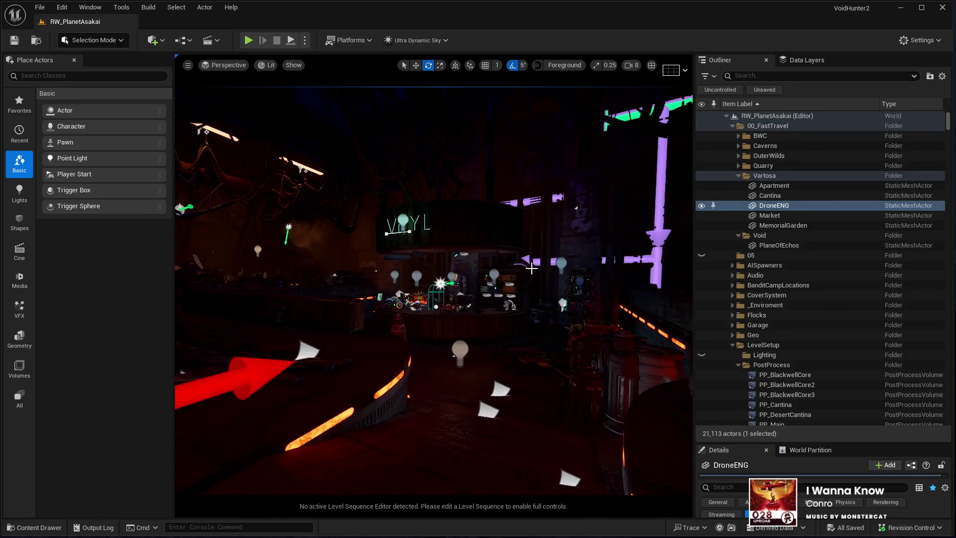
{"action": "key", "text": "g"}
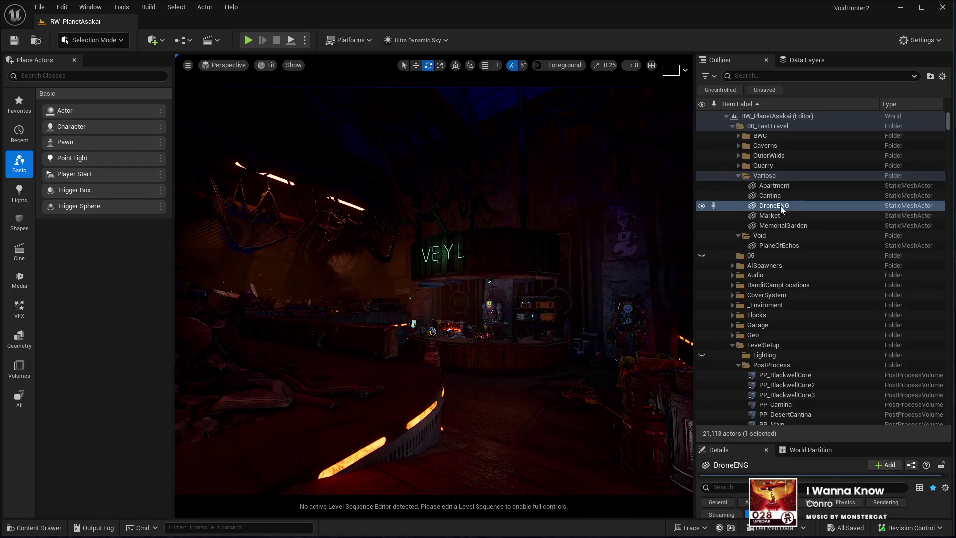
{"action": "double_click", "coordinate": [769, 195]}
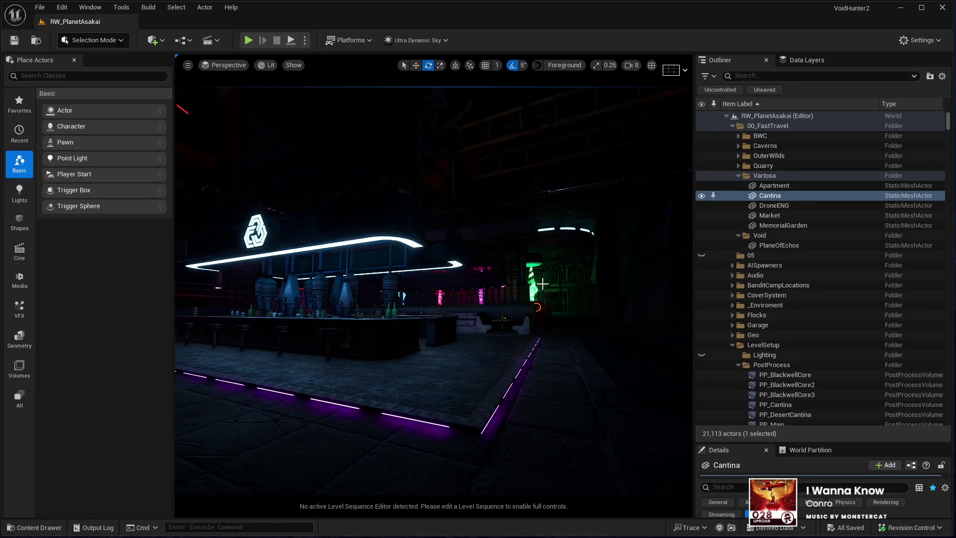
{"action": "left_click", "coordinate": [761, 187]}
{"action": "double_click", "coordinate": [763, 191]}
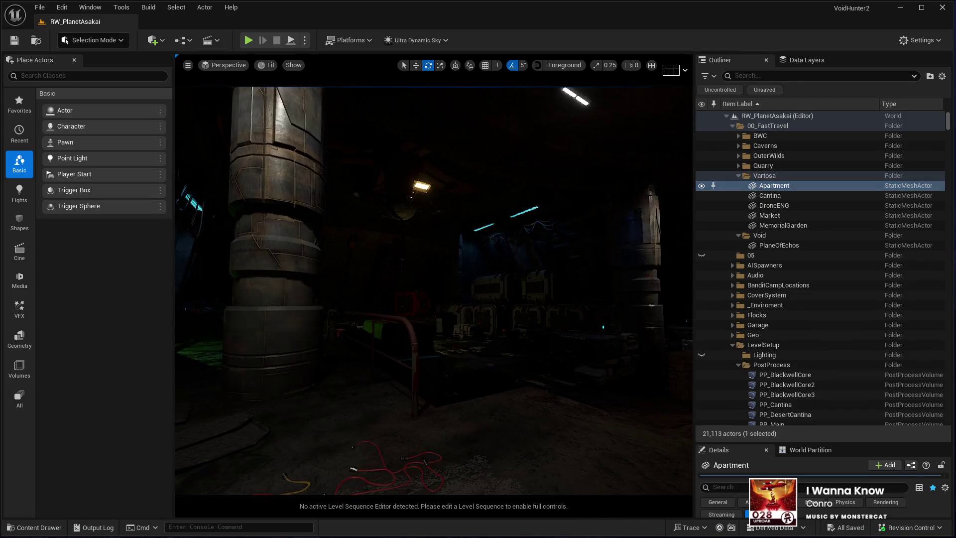
Expand the Quarry and OuterWilds fast-travel folders and jump the view to Banditcamp01
{"action": "left_click", "coordinate": [738, 166]}
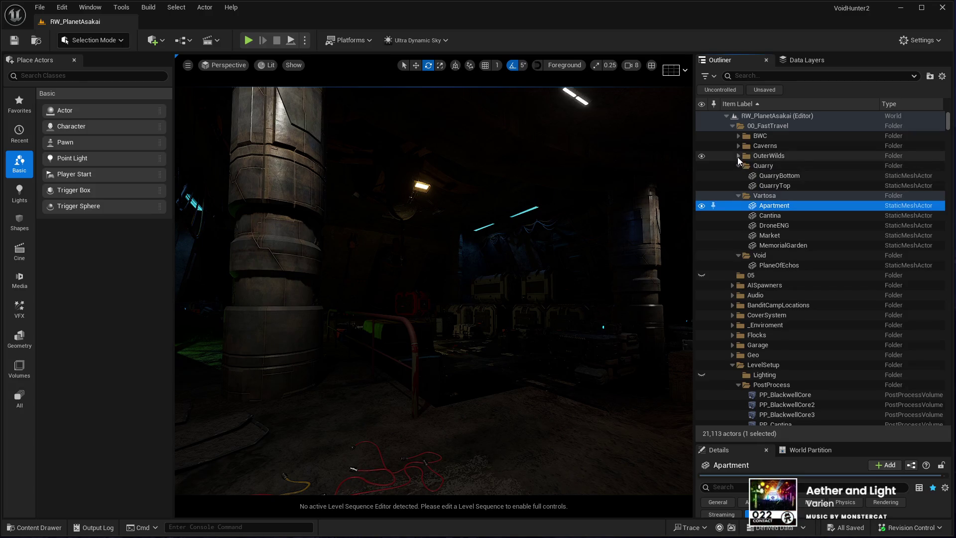
{"action": "left_click", "coordinate": [738, 156]}
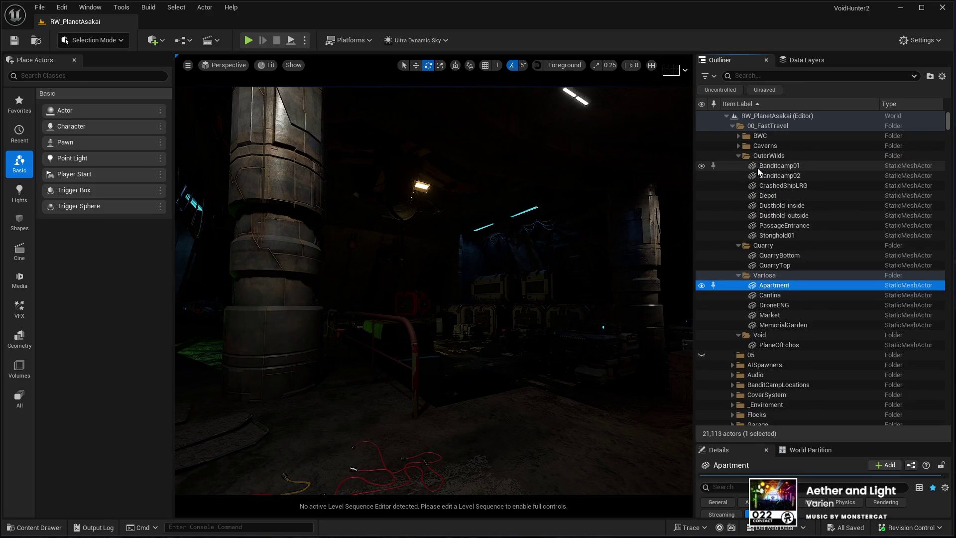
{"action": "double_click", "coordinate": [757, 169]}
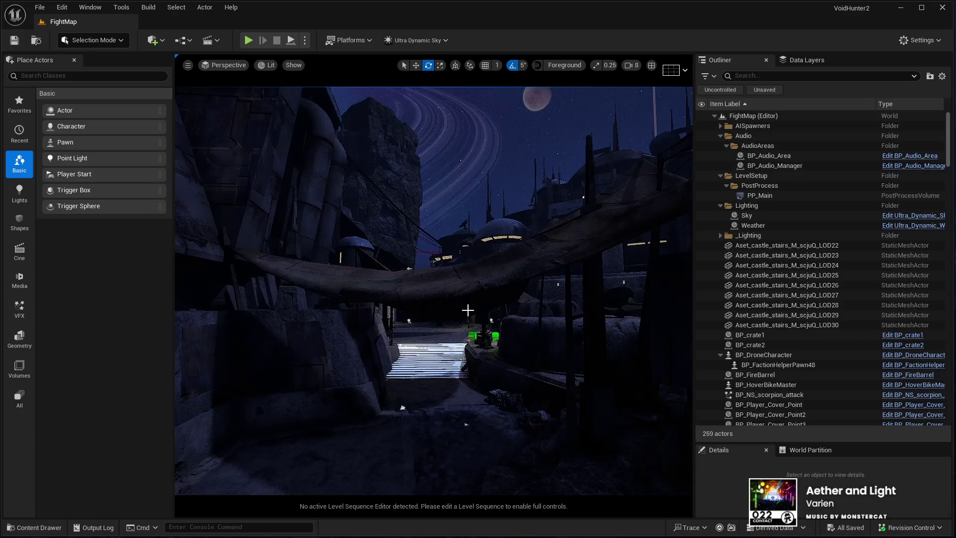
Fly into the FightMap alley, select floor mesh KB3D_OTP_BldgLG_C_Base2, and start Play In Editor
{"action": "mouse_move", "coordinate": [349, 337]}
{"action": "left_mouse_down"}
{"action": "mouse_move", "coordinate": [354, 298]}
{"action": "mouse_move", "coordinate": [368, 309]}
{"action": "mouse_move", "coordinate": [388, 299]}
{"action": "mouse_move", "coordinate": [359, 403]}
{"action": "left_mouse_up"}
{"action": "left_click", "coordinate": [451, 421]}
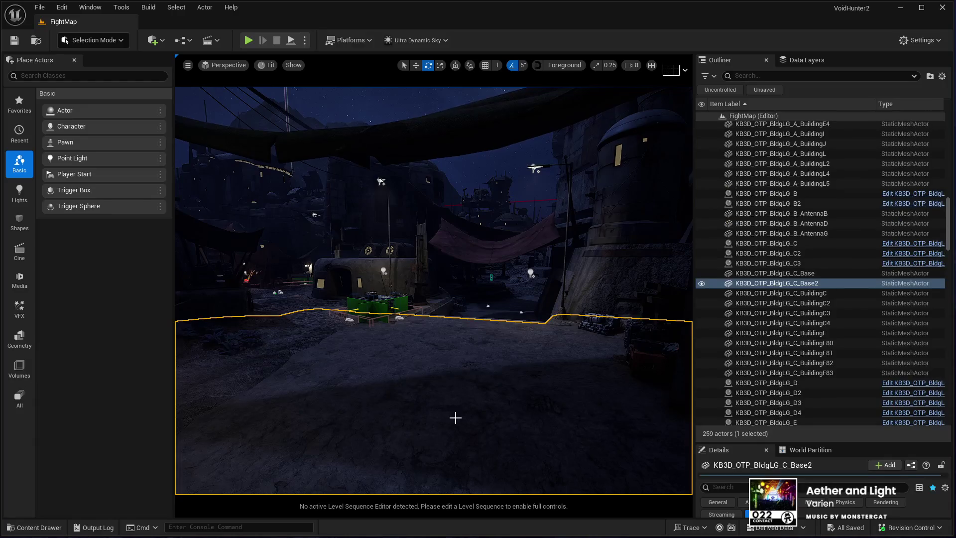
{"action": "key", "text": "alt+p"}
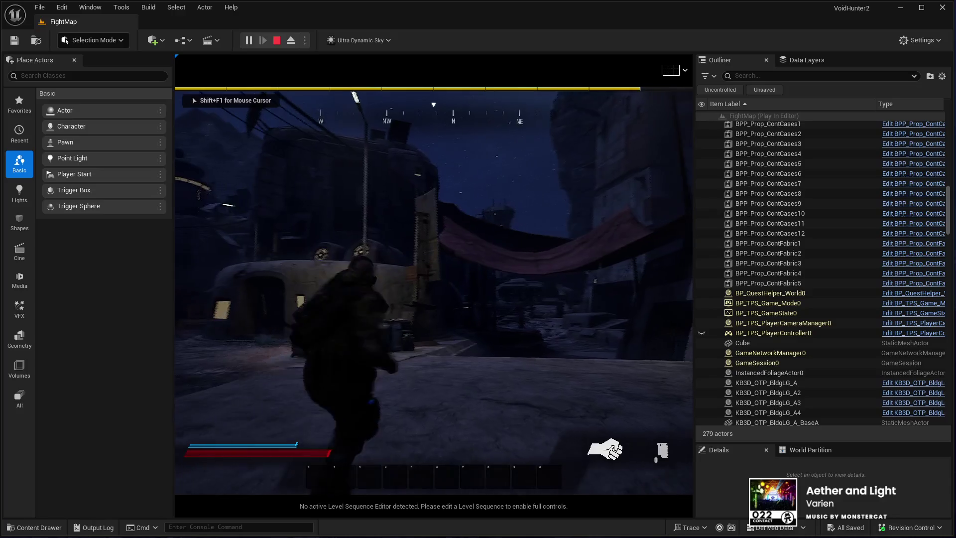
Play FightMap full-screen, run the character toward the tent, then stop the session
{"action": "key", "text": "F11"}
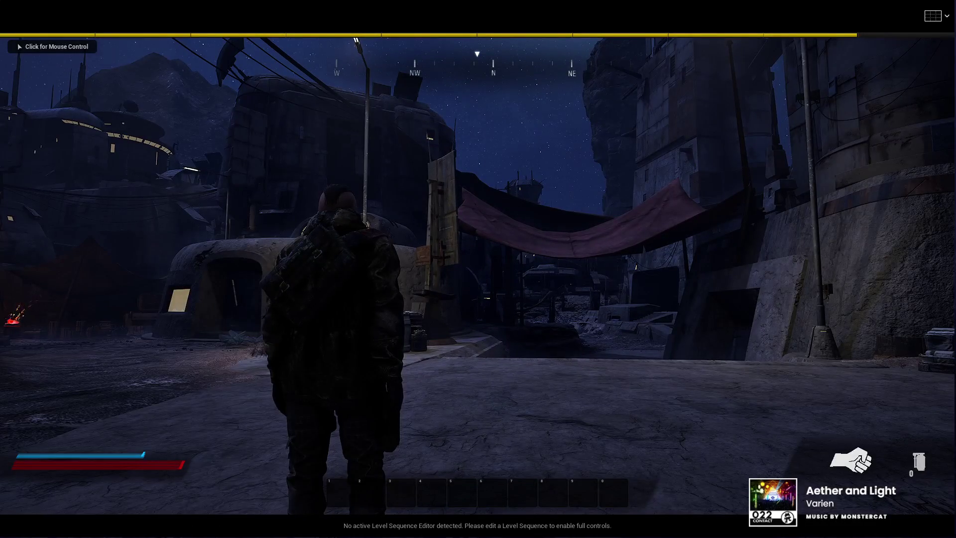
{"action": "left_click", "coordinate": [478, 269]}
{"action": "key", "text": "w"}
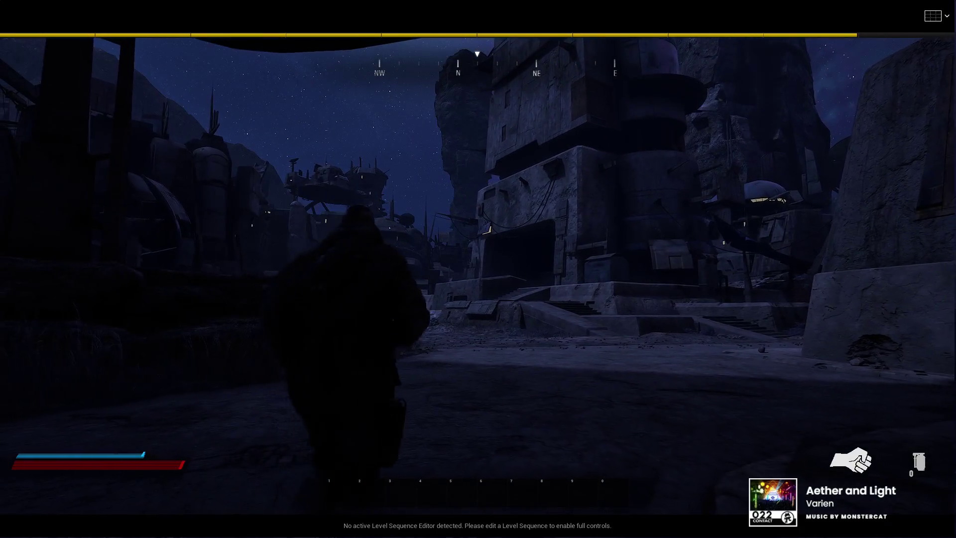
{"action": "key", "text": "Escape"}
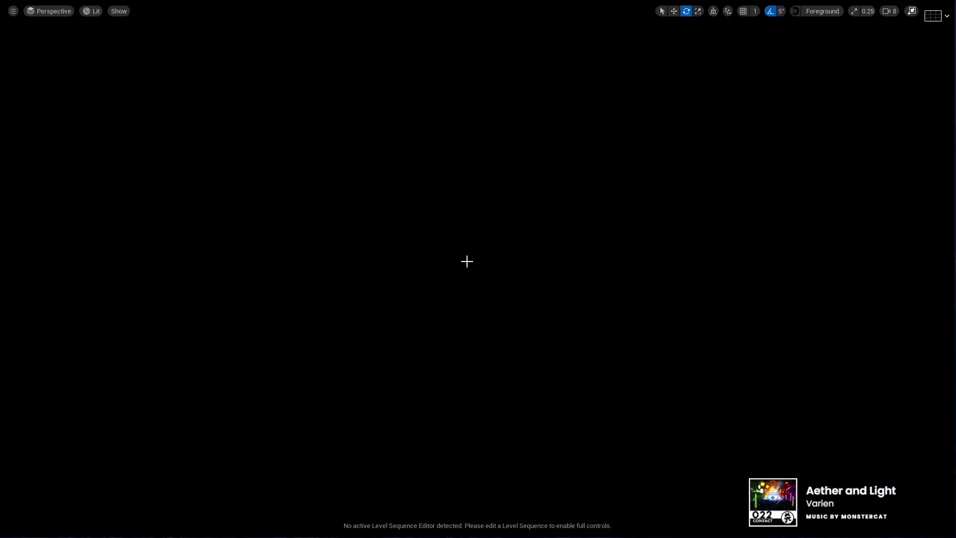
Bring back the Outliner, Details and Place Actors panels around the FightMap viewport
{"action": "left_click", "coordinate": [911, 14]}
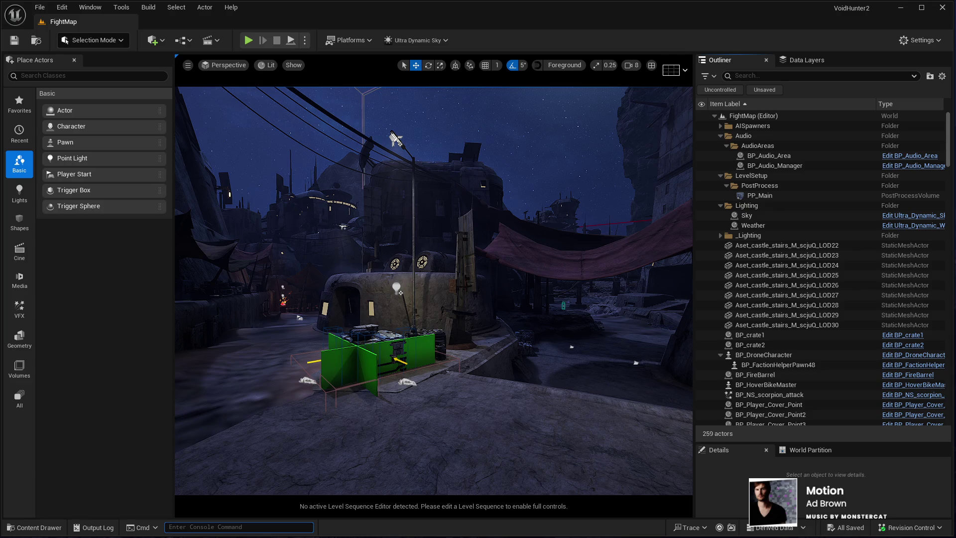
Fly the camera into the open courtyard and select the floor mesh KB3D_OTP_BldgLG_C_Base2
{"action": "left_click_drag", "start_coordinate": [395, 138], "coordinate": [401, 97]}
{"action": "left_click_drag", "start_coordinate": [311, 294], "coordinate": [311, 294]}
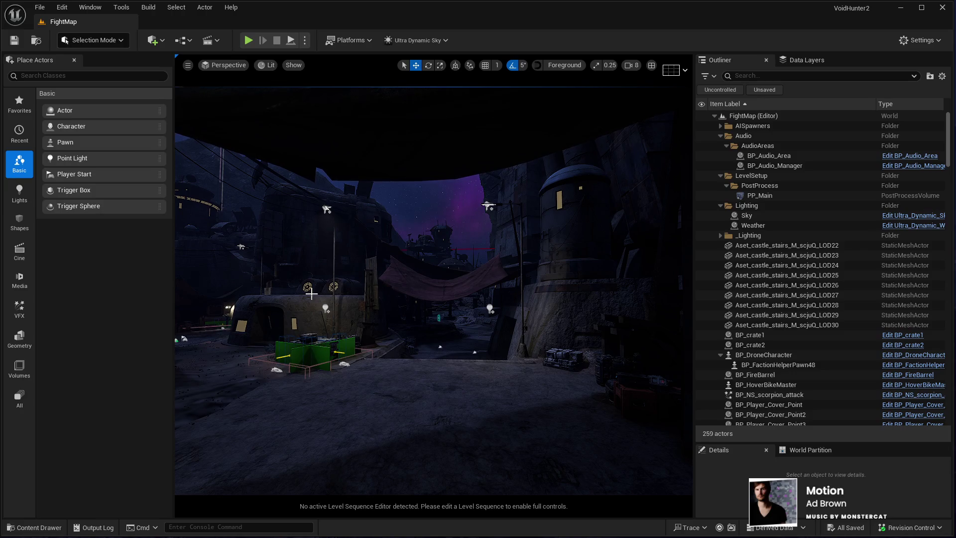
{"action": "mouse_move", "coordinate": [311, 294]}
{"action": "left_mouse_down"}
{"action": "mouse_move", "coordinate": [382, 302]}
{"action": "mouse_move", "coordinate": [406, 289]}
{"action": "mouse_move", "coordinate": [369, 387]}
{"action": "left_mouse_up"}
{"action": "left_click", "coordinate": [481, 465]}
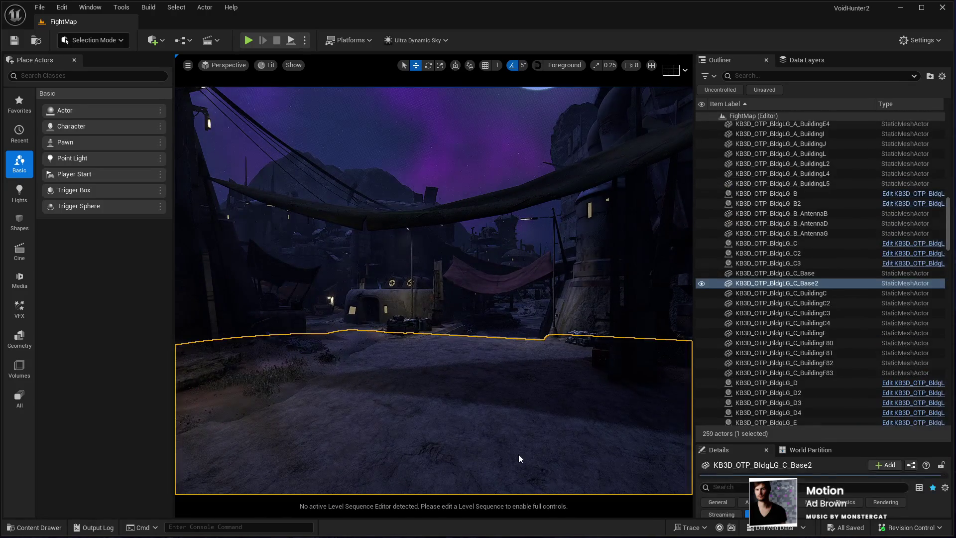
Play-test FightMap with Alt+P, run the character through the alley, then exit with Esc
{"action": "key", "text": "alt+p"}
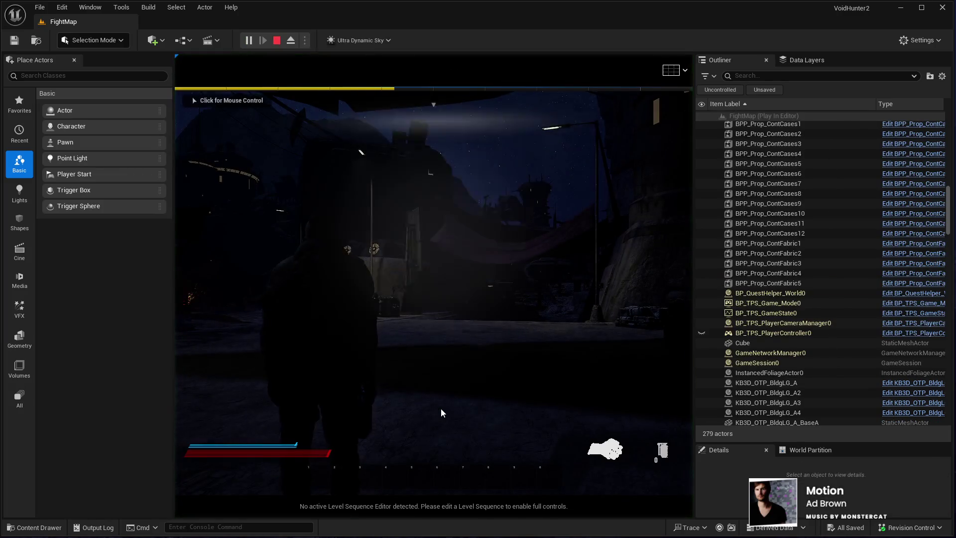
{"action": "mouse_move", "coordinate": [433, 279]}
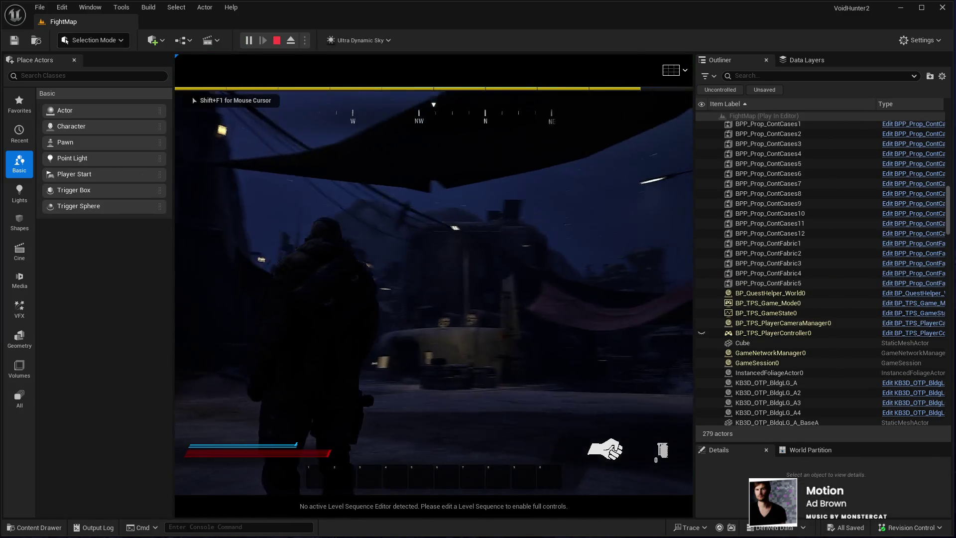
{"action": "key", "text": "w"}
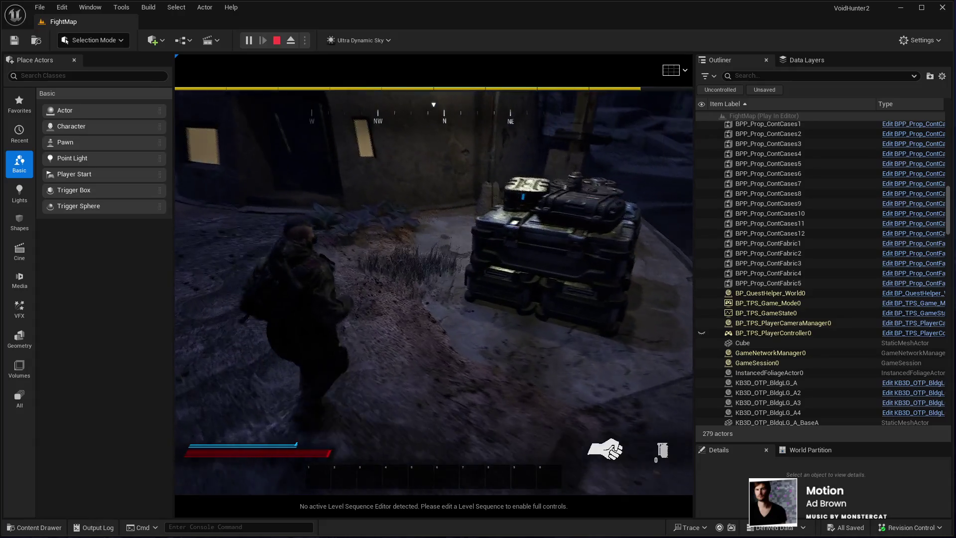
{"action": "key", "text": "w"}
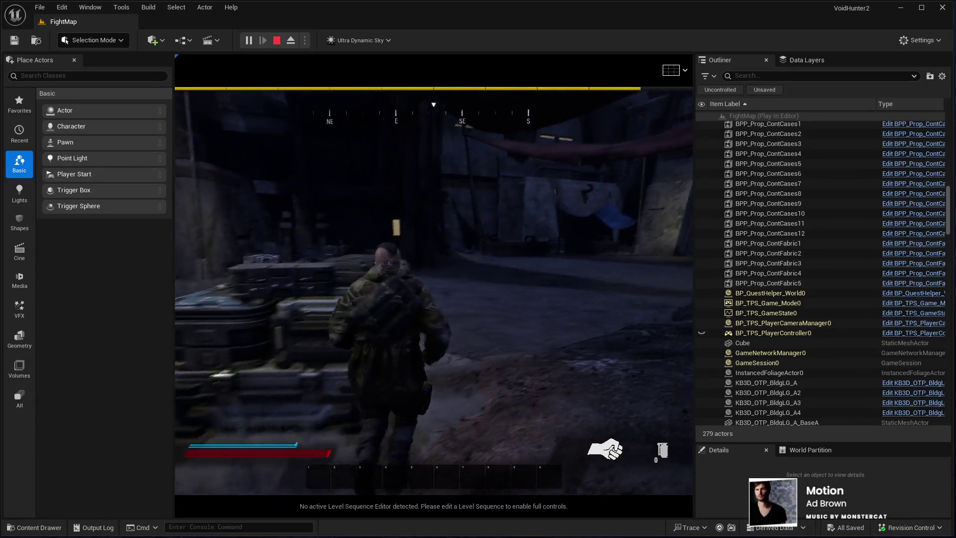
{"action": "key", "text": "w"}
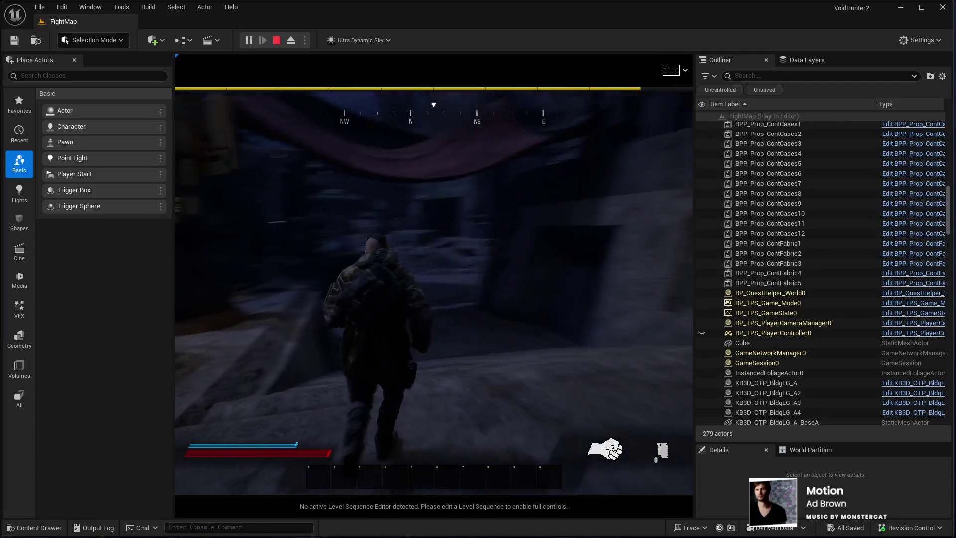
{"action": "key", "text": "w"}
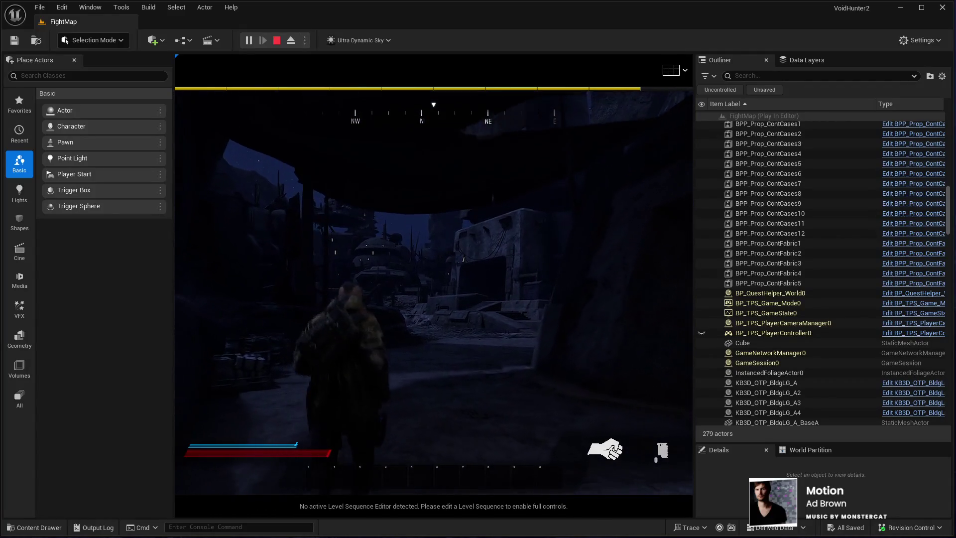
{"action": "key", "text": "w"}
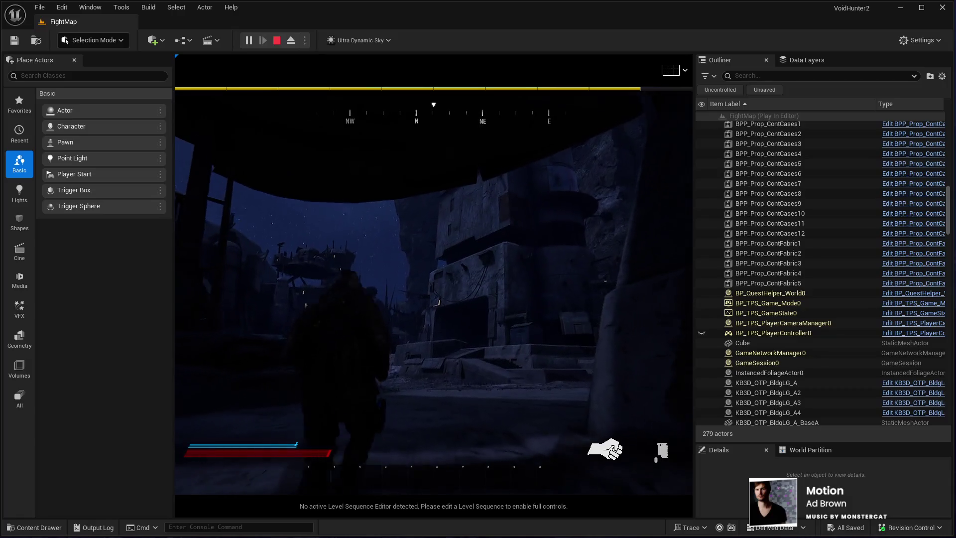
{"action": "key", "text": "w"}
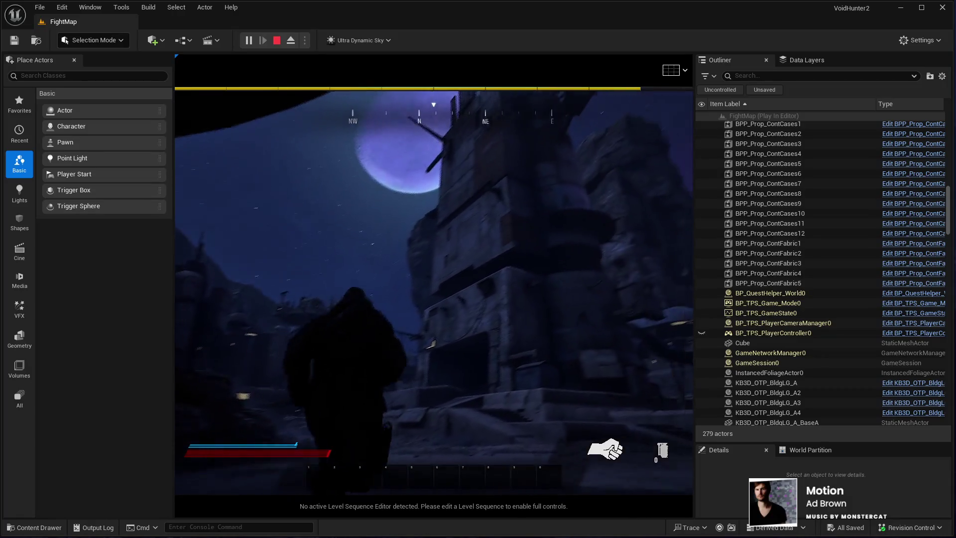
{"action": "key", "text": "w"}
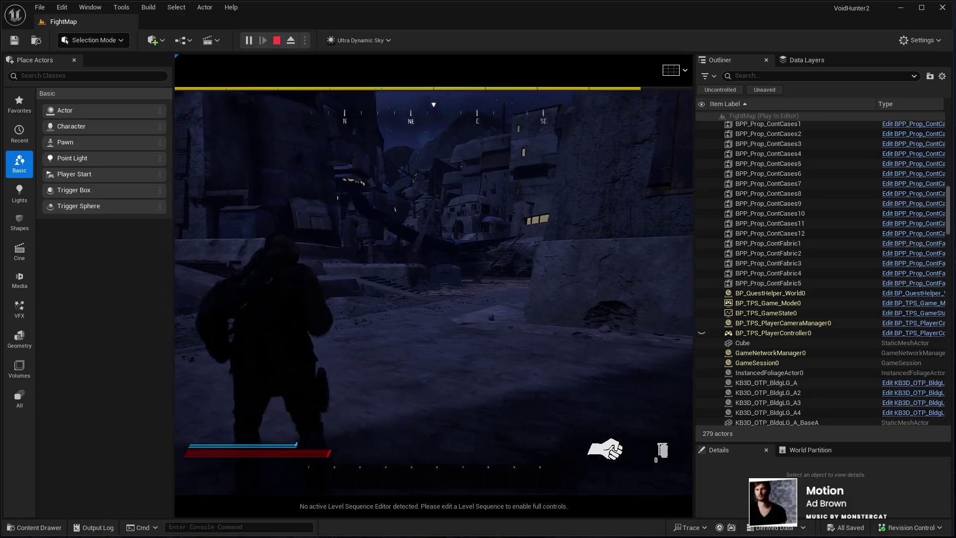
{"action": "key", "text": "w"}
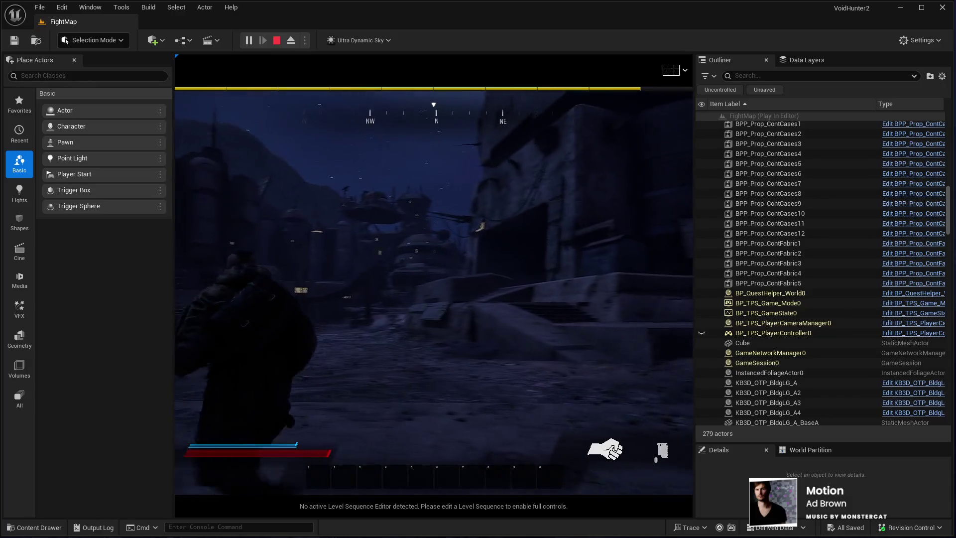
{"action": "key", "text": "Escape"}
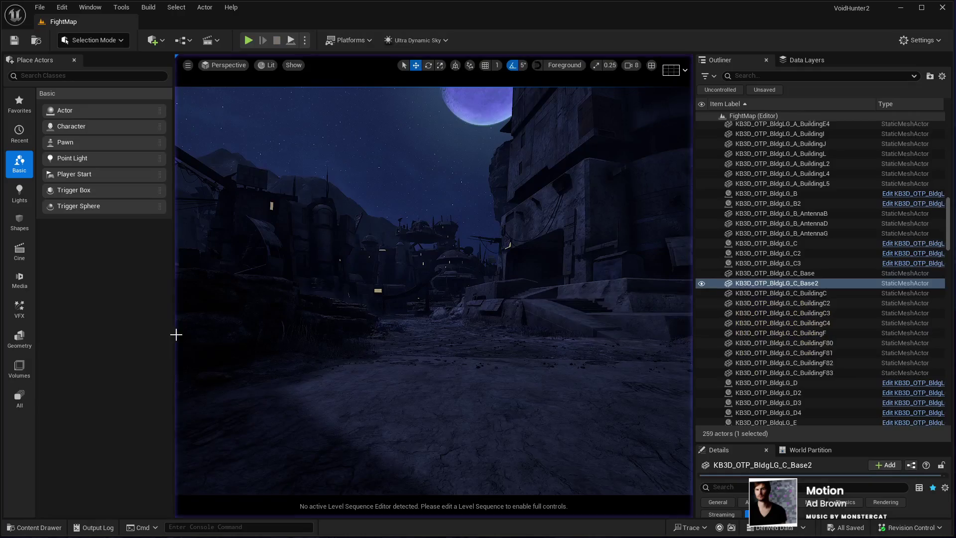
Select Sky in the Outliner and set its Time Of Day to 1000 for daylight
{"action": "left_click_drag", "start_coordinate": [948, 219], "coordinate": [948, 134]}
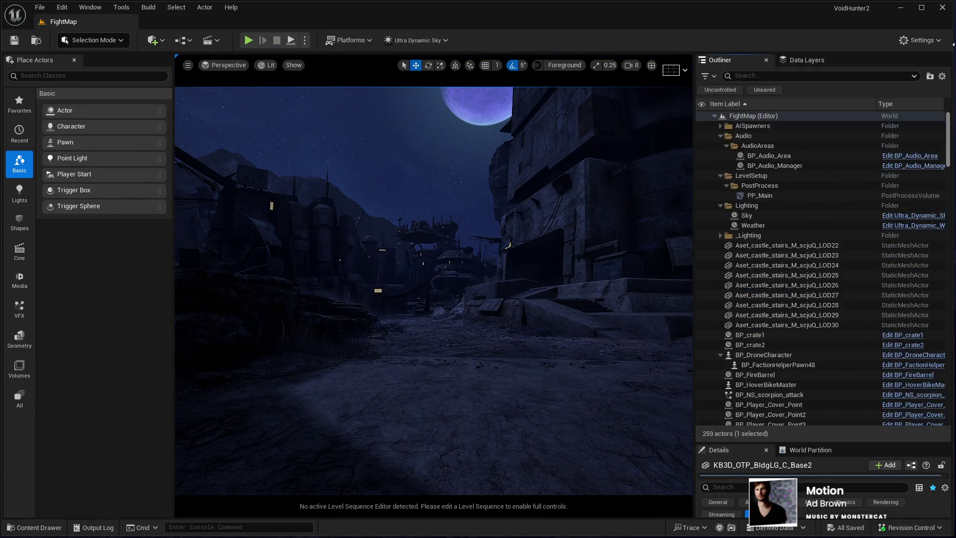
{"action": "left_click", "coordinate": [750, 216]}
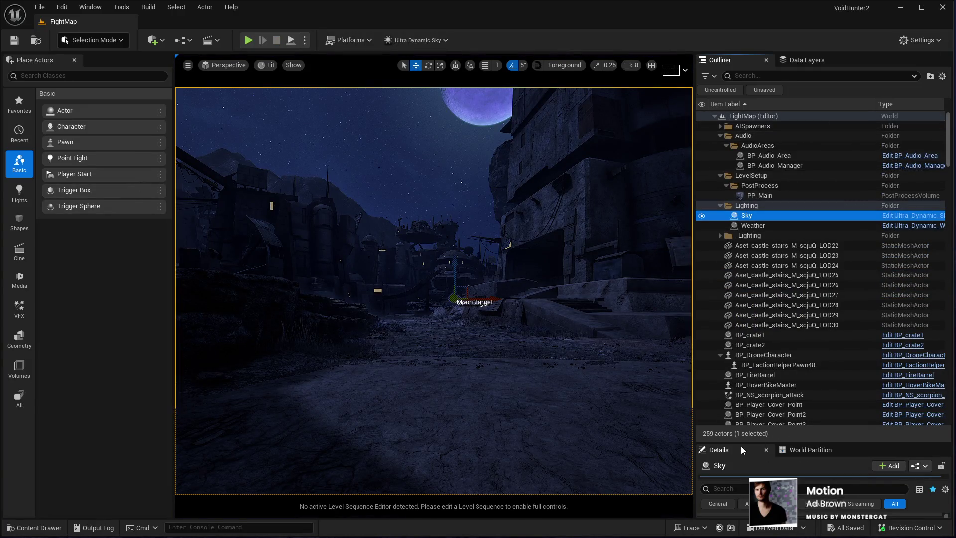
{"action": "left_click_drag", "start_coordinate": [783, 441], "coordinate": [796, 257]}
{"action": "left_click", "coordinate": [842, 378]}
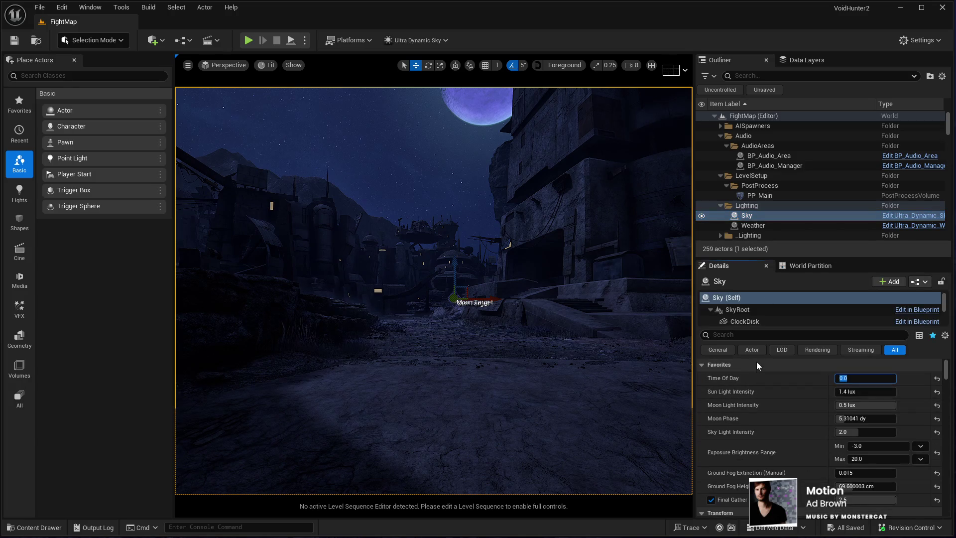
{"action": "type", "text": "1000"}
{"action": "key", "text": "Return"}
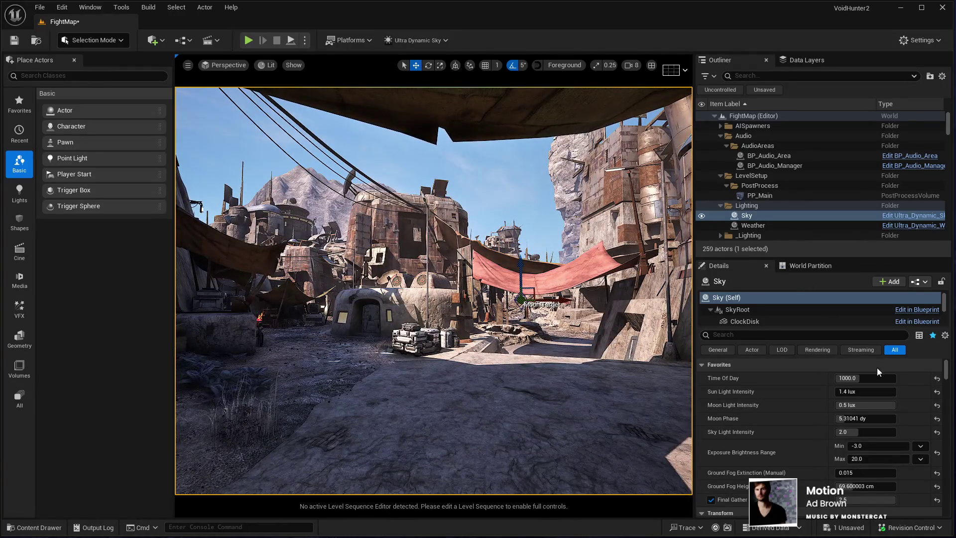
Set Sky's Time Of Day back to 0 to restore night
{"action": "left_click", "coordinate": [869, 378]}
{"action": "type", "text": "0"}
{"action": "key", "text": "Return"}
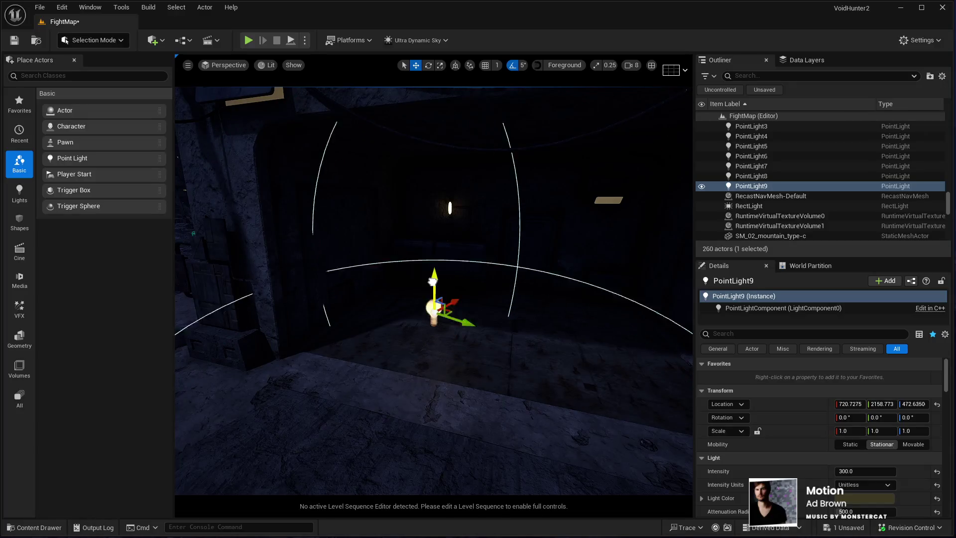
Move PointLight9 onto the glowing wall lamp, around Location 1334.6, 1764.9, 690.1
{"action": "left_click_drag", "start_coordinate": [428, 300], "coordinate": [428, 301]}
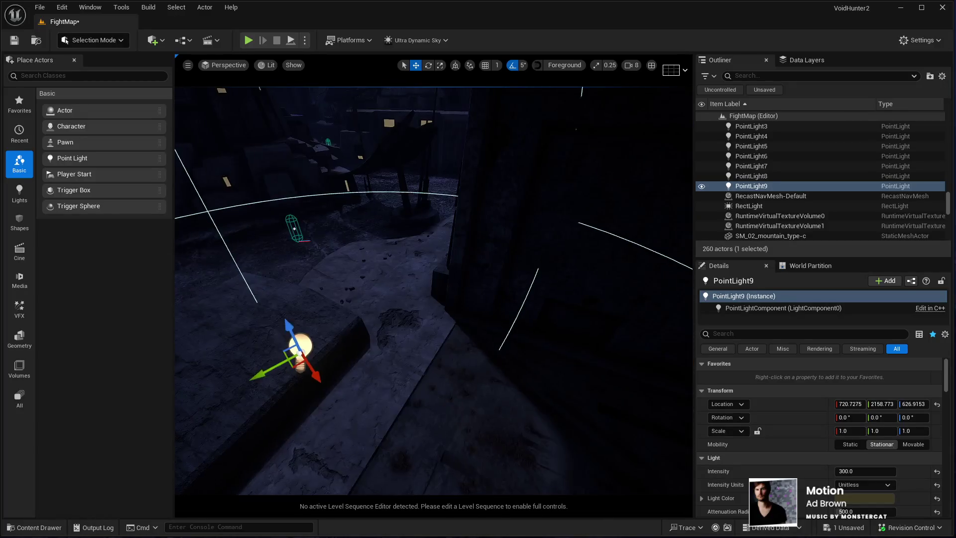
{"action": "mouse_move", "coordinate": [280, 374]}
{"action": "left_mouse_down"}
{"action": "mouse_move", "coordinate": [637, 359]}
{"action": "mouse_move", "coordinate": [311, 369]}
{"action": "mouse_move", "coordinate": [325, 388]}
{"action": "left_mouse_up"}
{"action": "mouse_move", "coordinate": [351, 356]}
{"action": "left_mouse_down"}
{"action": "mouse_move", "coordinate": [467, 324]}
{"action": "mouse_move", "coordinate": [529, 282]}
{"action": "mouse_move", "coordinate": [518, 273]}
{"action": "left_mouse_up"}
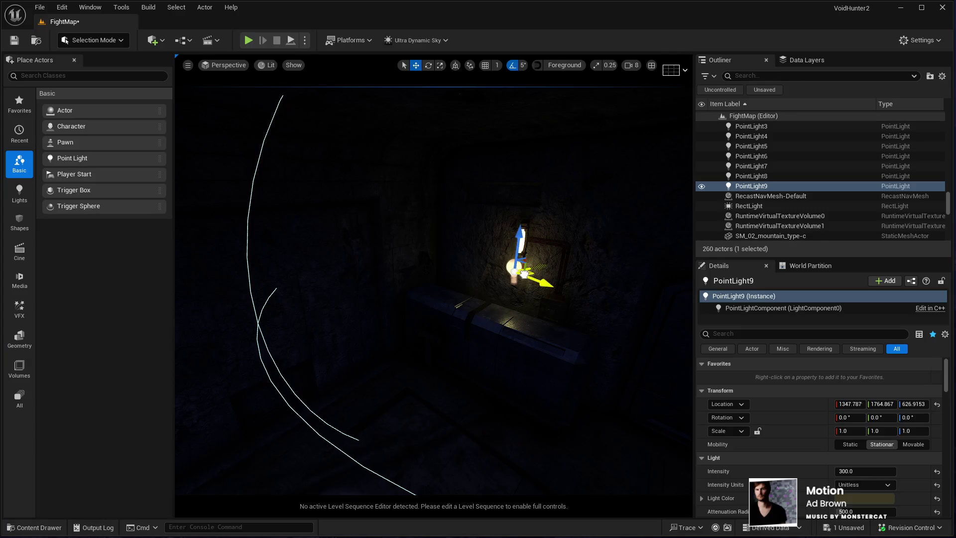
{"action": "mouse_move", "coordinate": [511, 233]}
{"action": "left_mouse_down"}
{"action": "mouse_move", "coordinate": [517, 211]}
{"action": "mouse_move", "coordinate": [534, 243]}
{"action": "left_mouse_up"}
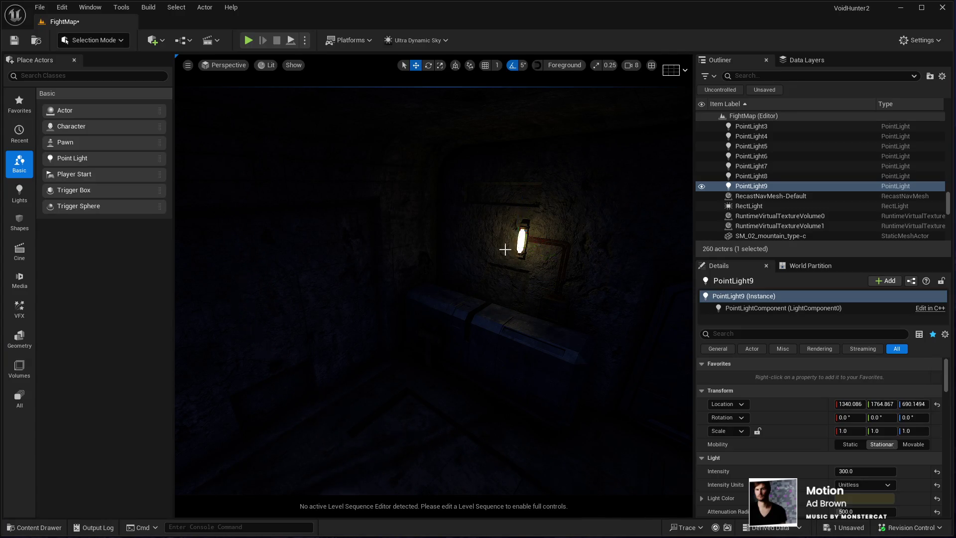
{"action": "left_click_drag", "start_coordinate": [448, 259], "coordinate": [493, 293]}
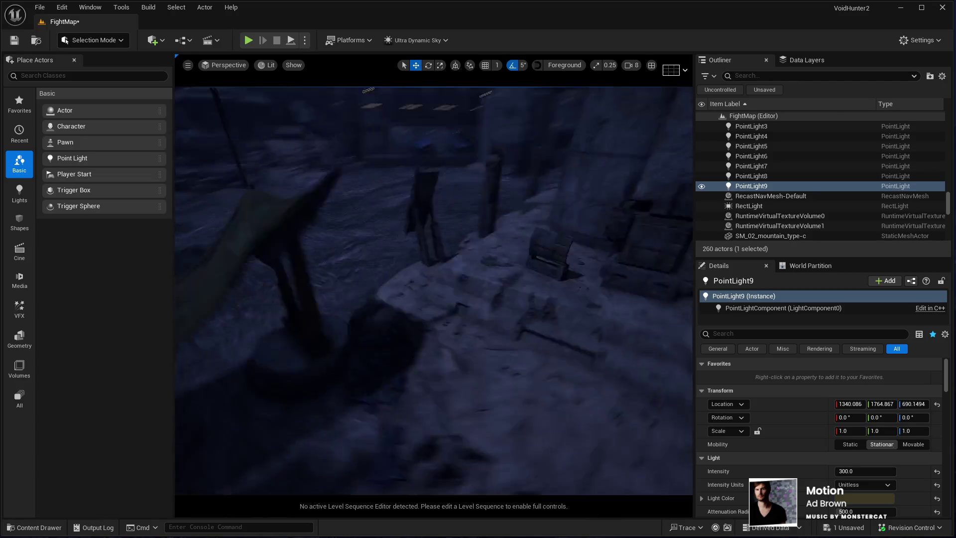
{"action": "key", "text": "f"}
{"action": "mouse_move", "coordinate": [433, 291]}
{"action": "left_mouse_down"}
{"action": "mouse_move", "coordinate": [463, 286]}
{"action": "mouse_move", "coordinate": [433, 290]}
{"action": "left_mouse_up"}
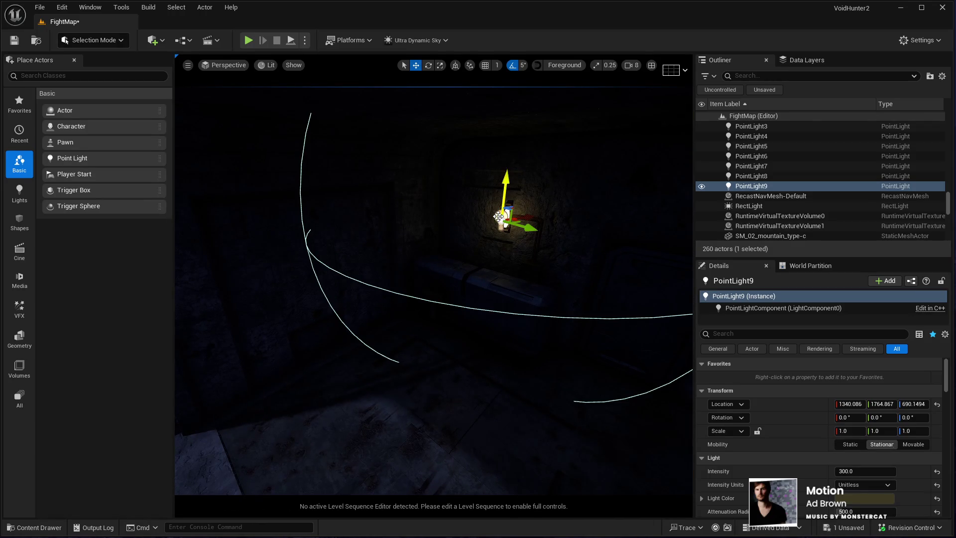
{"action": "left_click_drag", "start_coordinate": [520, 220], "coordinate": [563, 244]}
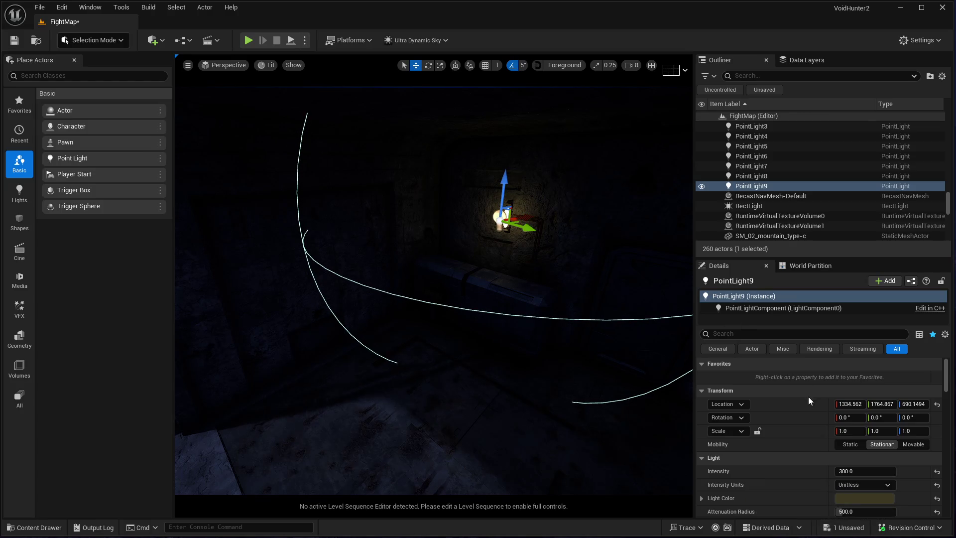
{"action": "left_click", "coordinate": [849, 472]}
Give PointLight9 Intensity 700 and Attenuation Radius 800, then check the lit wall
{"action": "type", "text": "700"}
{"action": "key", "text": "Return"}
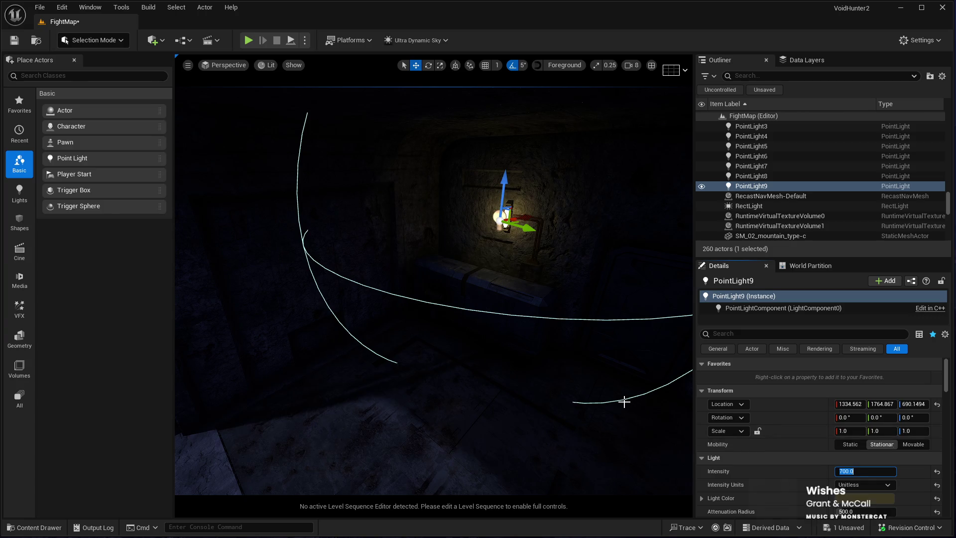
{"action": "left_click", "coordinate": [857, 512]}
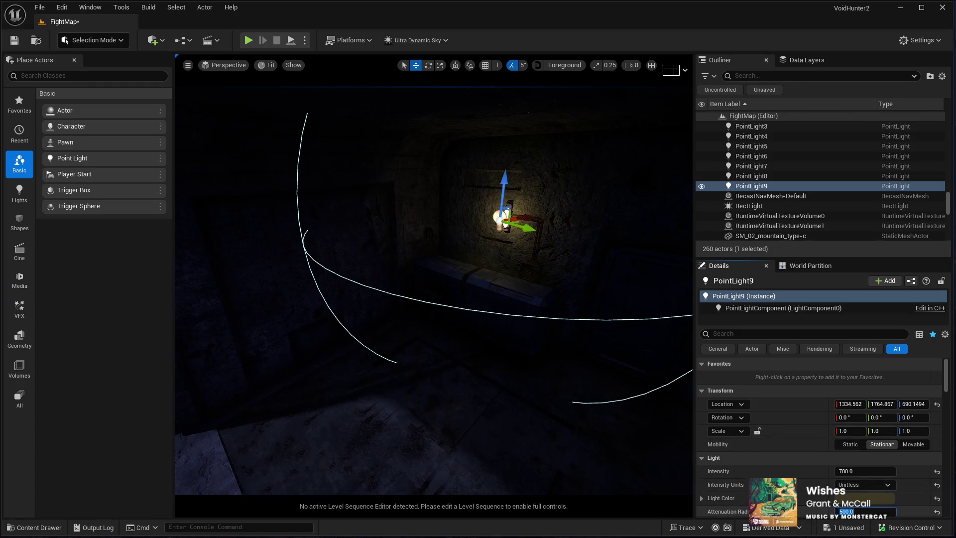
{"action": "type", "text": "800"}
{"action": "key", "text": "Return"}
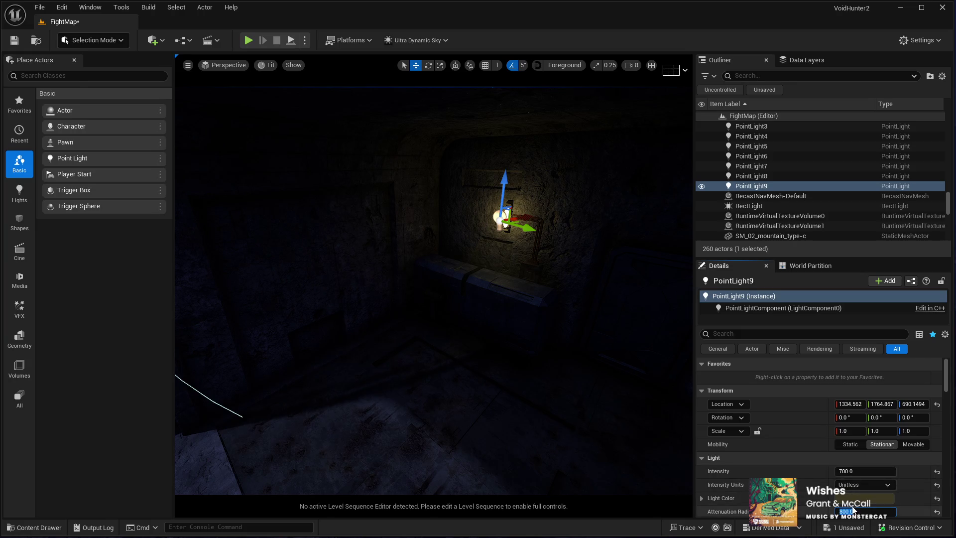
{"action": "left_click", "coordinate": [906, 512]}
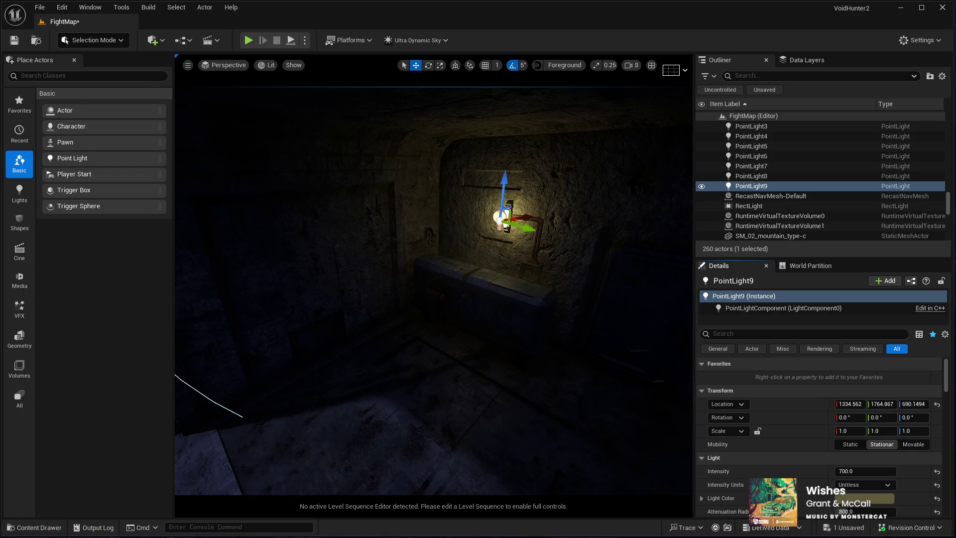
{"action": "mouse_move", "coordinate": [657, 360]}
{"action": "left_mouse_down"}
{"action": "mouse_move", "coordinate": [648, 423]}
{"action": "mouse_move", "coordinate": [647, 378]}
{"action": "mouse_move", "coordinate": [638, 393]}
{"action": "mouse_move", "coordinate": [633, 374]}
{"action": "mouse_move", "coordinate": [622, 388]}
{"action": "mouse_move", "coordinate": [618, 379]}
{"action": "left_mouse_up"}
{"action": "key", "text": "g"}
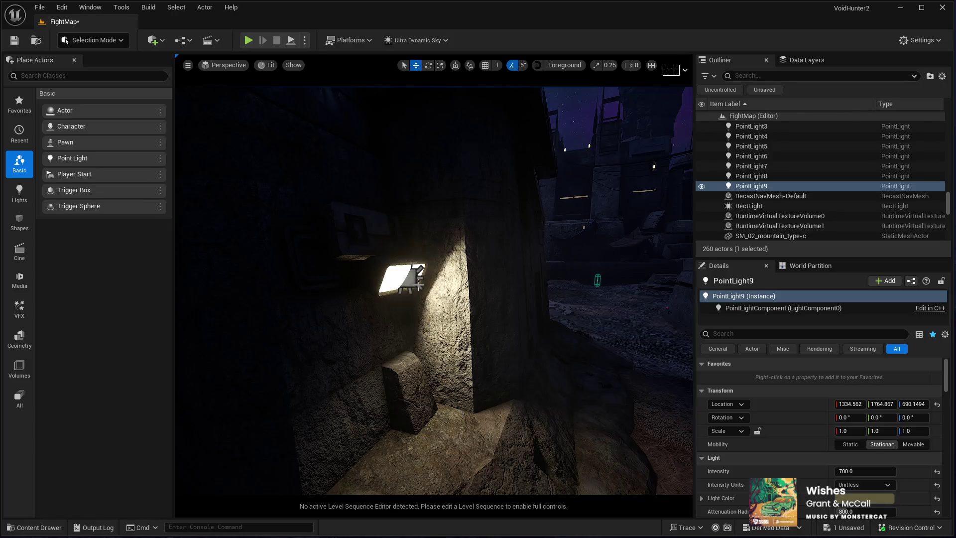
Duplicate the existing rect light and move the copy, RectLight2, across to the alley wall
{"action": "left_click", "coordinate": [418, 283]}
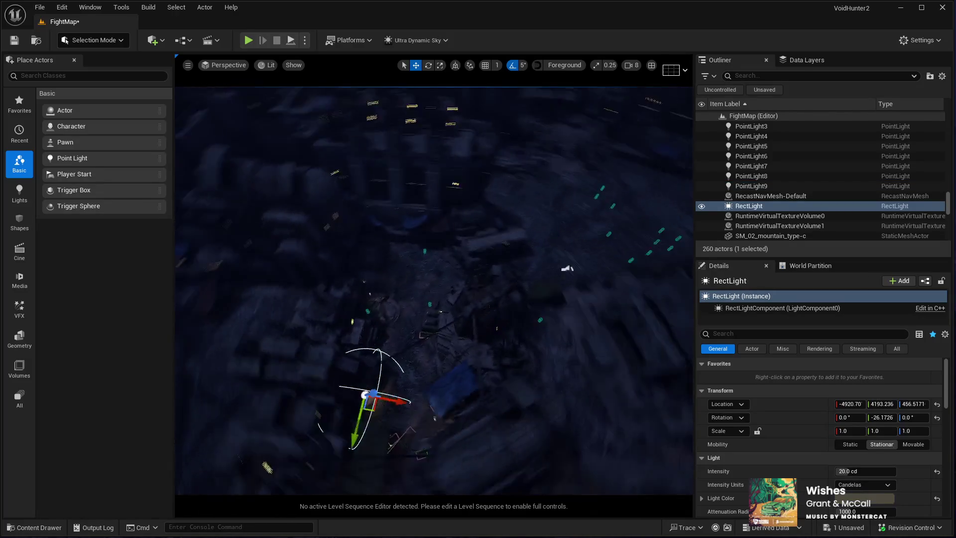
{"action": "key", "text": "ctrl+d"}
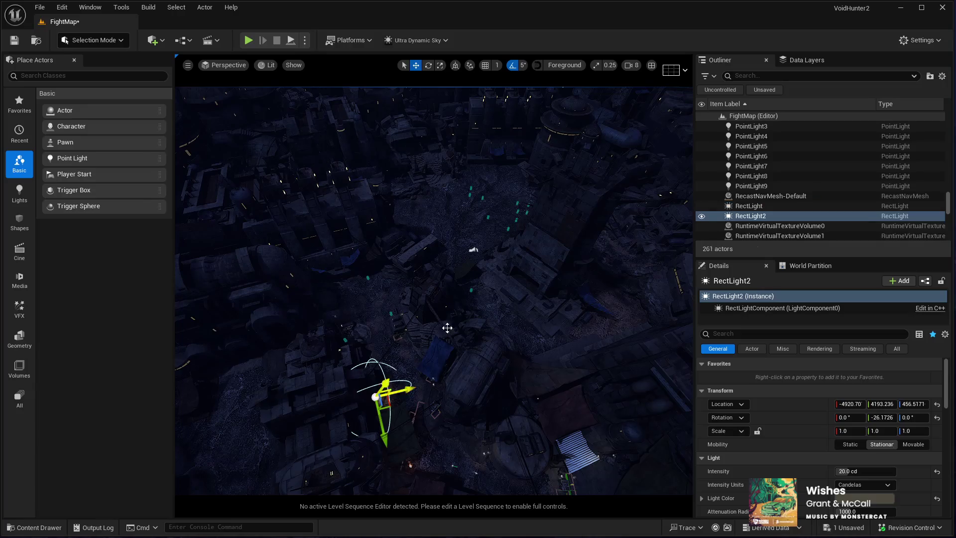
{"action": "mouse_move", "coordinate": [388, 408]}
{"action": "left_mouse_down"}
{"action": "mouse_move", "coordinate": [504, 338]}
{"action": "mouse_move", "coordinate": [549, 286]}
{"action": "mouse_move", "coordinate": [518, 281]}
{"action": "mouse_move", "coordinate": [510, 256]}
{"action": "left_mouse_up"}
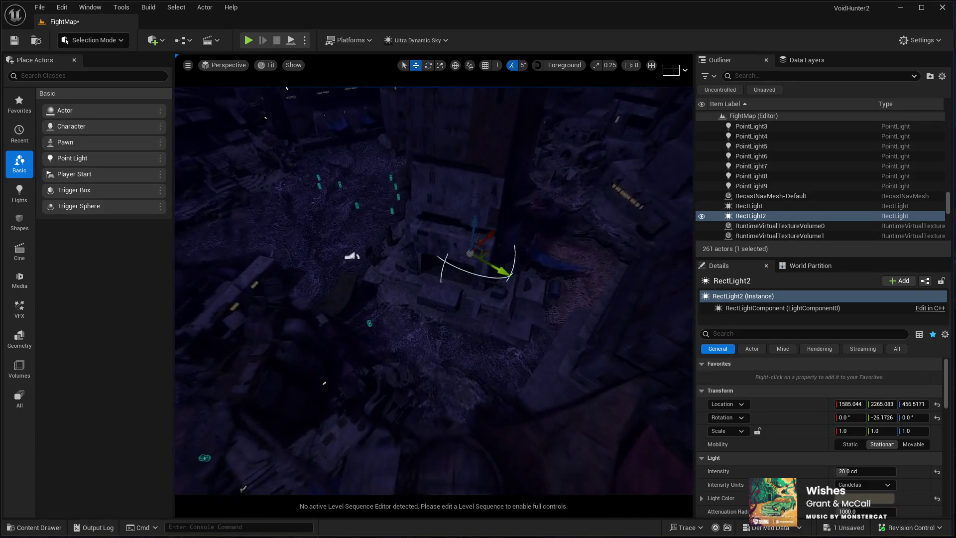
{"action": "key", "text": "f"}
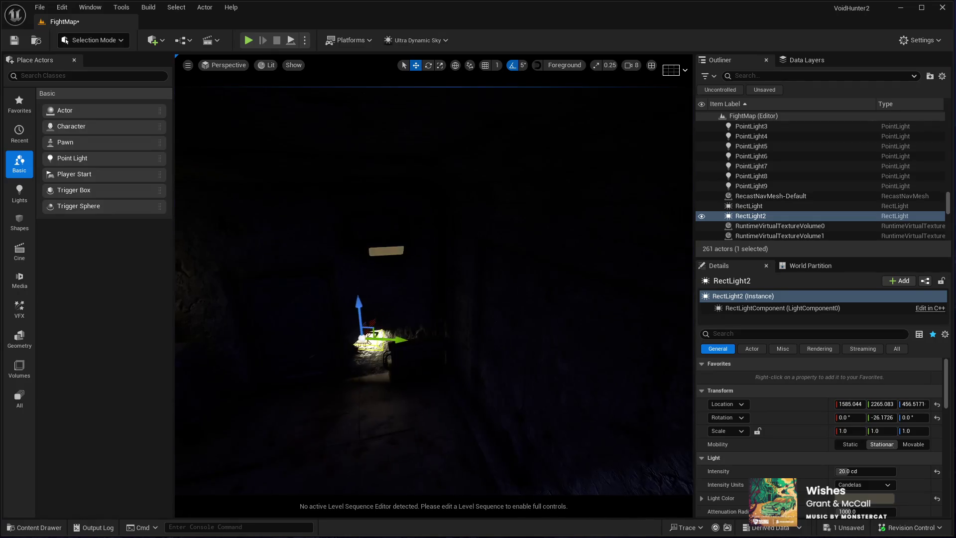
{"action": "mouse_move", "coordinate": [426, 340]}
{"action": "left_mouse_down"}
{"action": "mouse_move", "coordinate": [414, 340]}
{"action": "mouse_move", "coordinate": [427, 340]}
{"action": "left_mouse_up"}
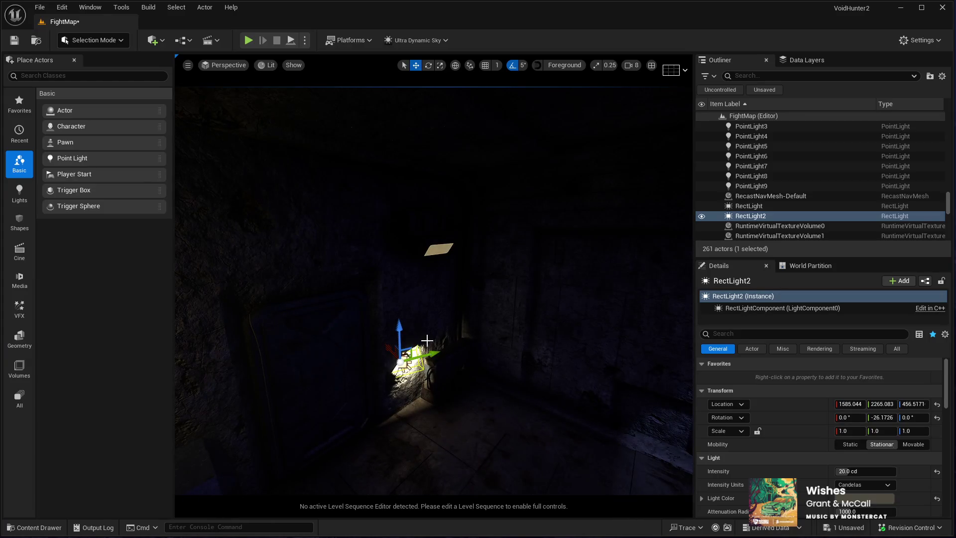
Raise RectLight2 up the wall, turn it to about 155° yaw, and slide it onto the lamp
{"action": "mouse_move", "coordinate": [471, 386]}
{"action": "left_mouse_down"}
{"action": "mouse_move", "coordinate": [454, 252]}
{"action": "mouse_move", "coordinate": [381, 244]}
{"action": "mouse_move", "coordinate": [381, 234]}
{"action": "left_mouse_up"}
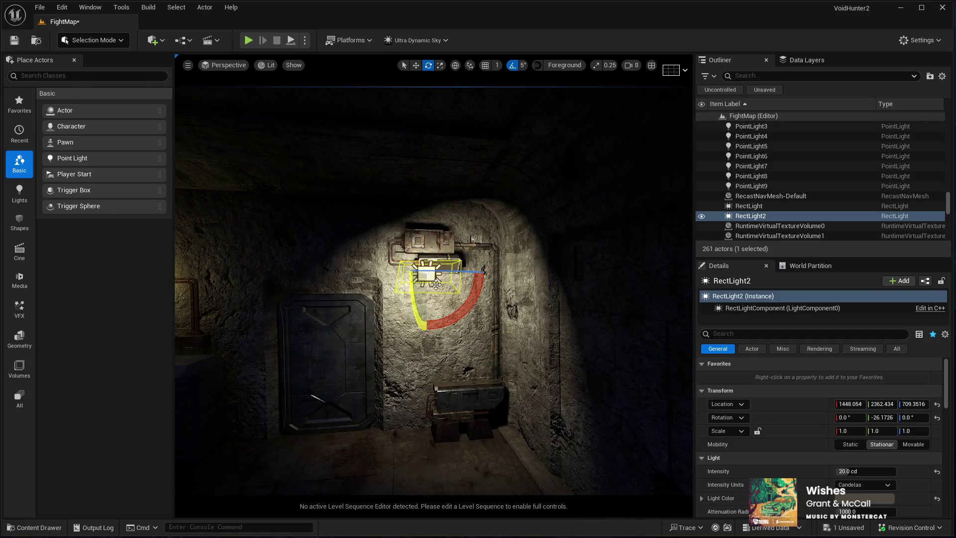
{"action": "left_click_drag", "start_coordinate": [451, 270], "coordinate": [418, 288]}
{"action": "key", "text": "f"}
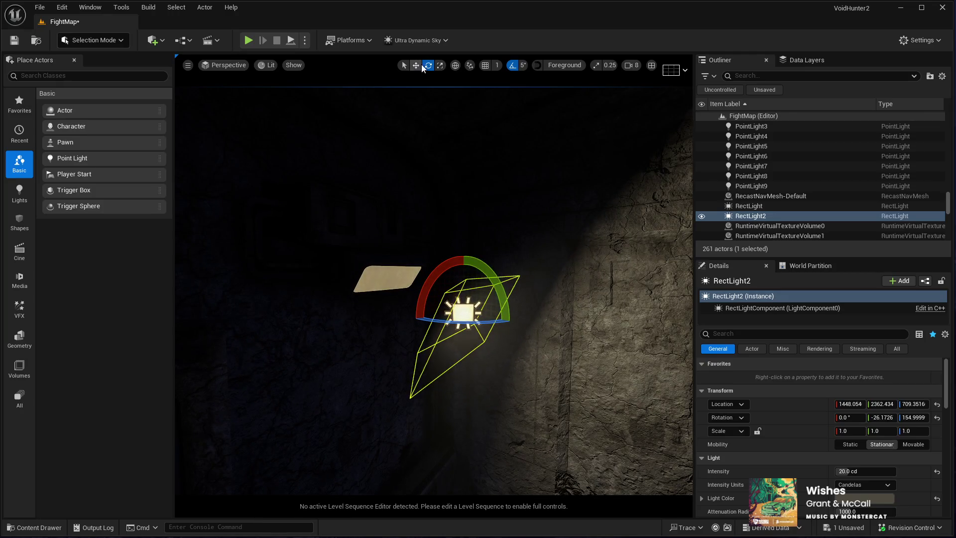
{"action": "mouse_move", "coordinate": [451, 311]}
{"action": "left_mouse_down"}
{"action": "mouse_move", "coordinate": [374, 293]}
{"action": "mouse_move", "coordinate": [381, 277]}
{"action": "left_mouse_up"}
{"action": "key", "text": "f"}
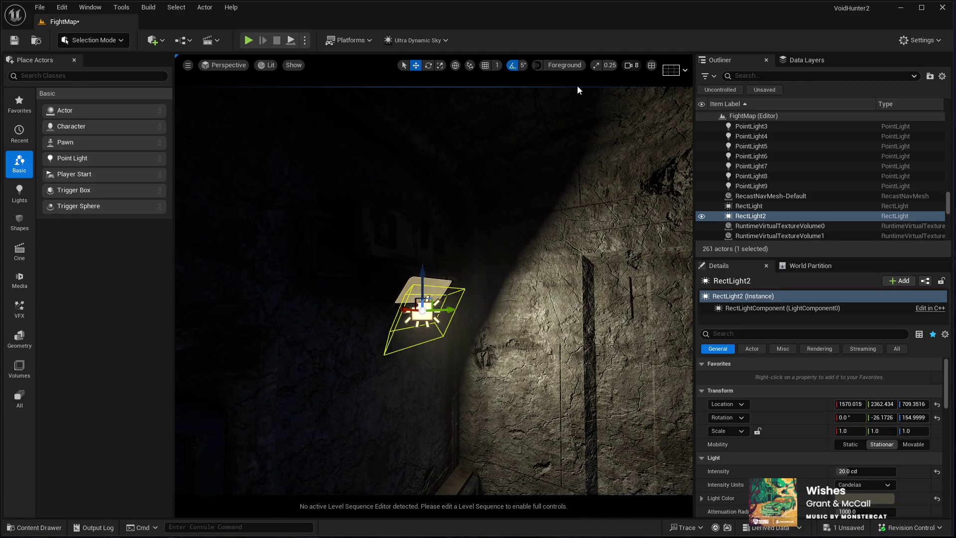
Nudge RectLight2 onto the centre of the lamp's glowing panel
{"action": "scroll", "coordinate": [537, 93], "scroll_direction": "down", "scroll_amount": 6}
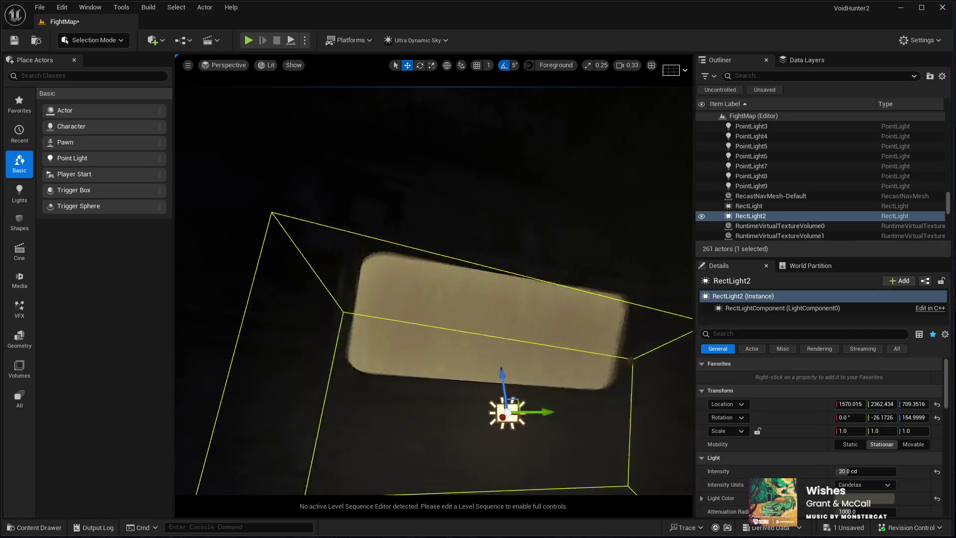
{"action": "left_click_drag", "start_coordinate": [458, 352], "coordinate": [517, 322]}
{"action": "mouse_move", "coordinate": [399, 348]}
{"action": "left_mouse_down"}
{"action": "mouse_move", "coordinate": [398, 305]}
{"action": "mouse_move", "coordinate": [407, 306]}
{"action": "left_mouse_up"}
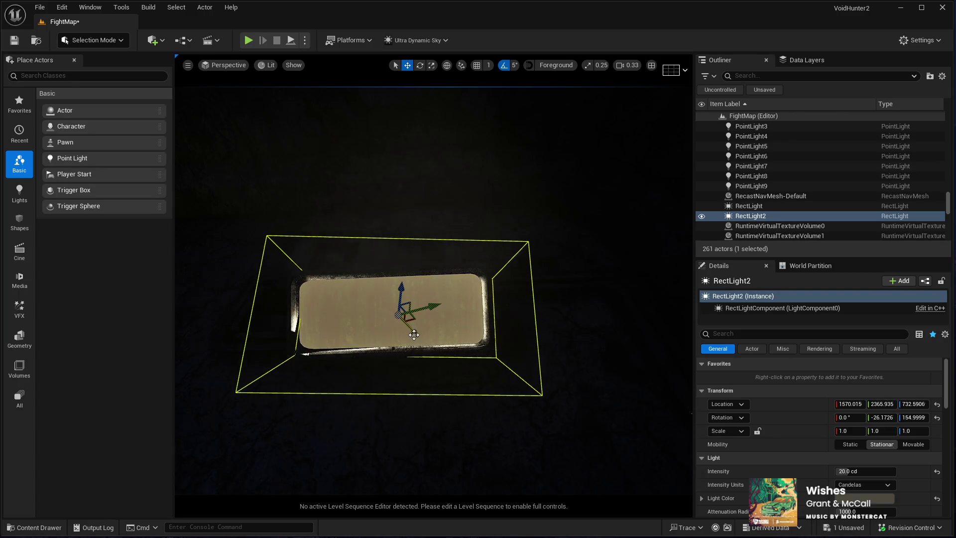
{"action": "mouse_move", "coordinate": [394, 358]}
{"action": "left_mouse_down"}
{"action": "mouse_move", "coordinate": [437, 264]}
{"action": "mouse_move", "coordinate": [447, 266]}
{"action": "mouse_move", "coordinate": [386, 296]}
{"action": "mouse_move", "coordinate": [441, 281]}
{"action": "left_mouse_up"}
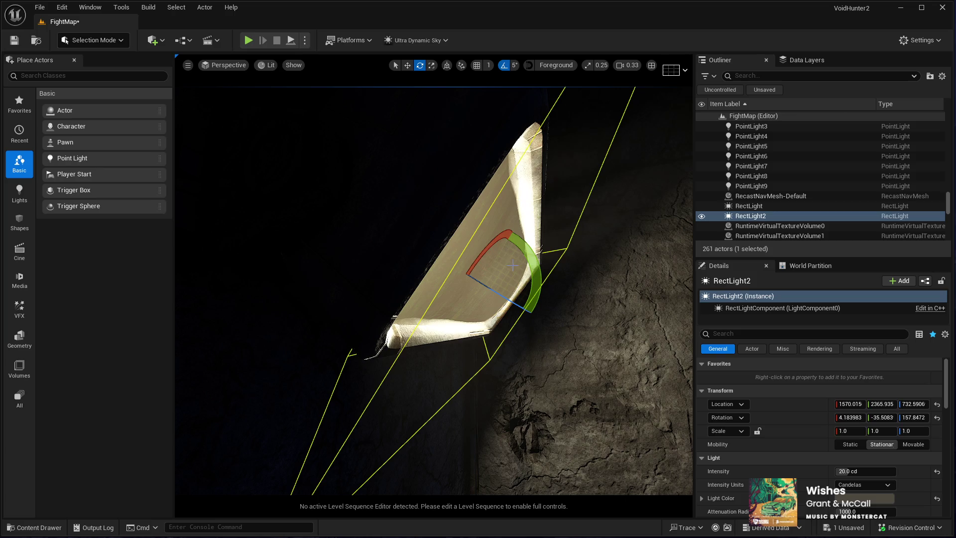
{"action": "left_click_drag", "start_coordinate": [513, 300], "coordinate": [533, 313]}
{"action": "key", "text": "f"}
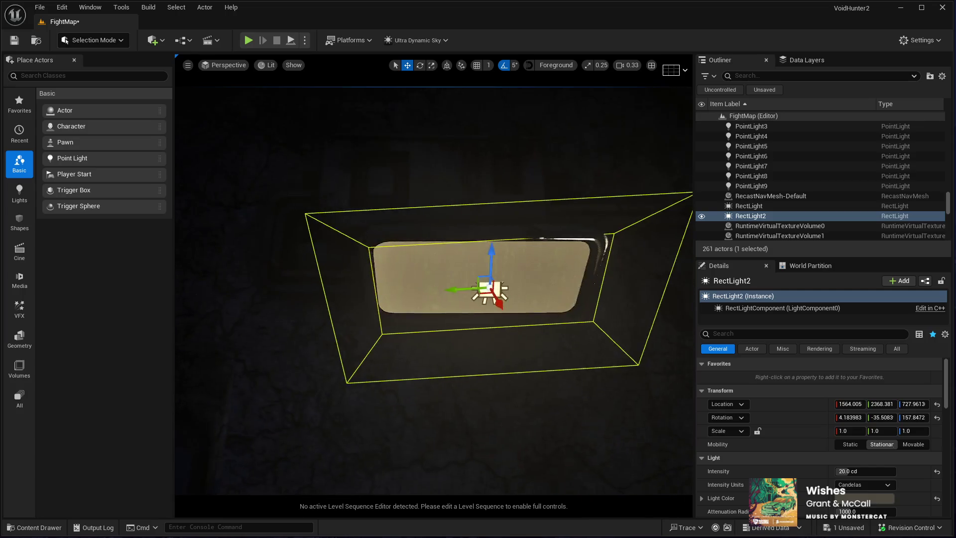
Tilt RectLight2 level with the panel, to about pitch -35.5 and yaw 157.8
{"action": "key", "text": "e"}
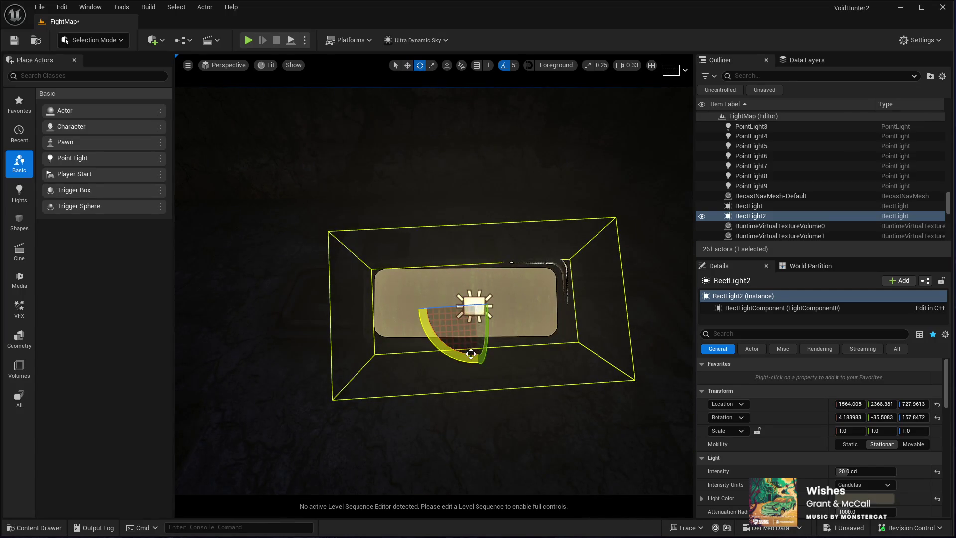
{"action": "left_click_drag", "start_coordinate": [470, 354], "coordinate": [476, 357]}
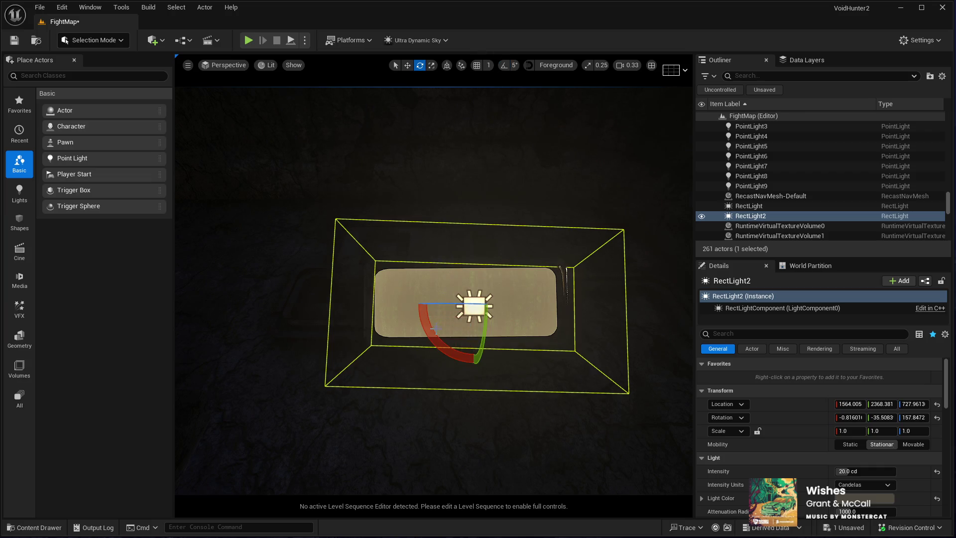
{"action": "left_click_drag", "start_coordinate": [432, 337], "coordinate": [434, 306]}
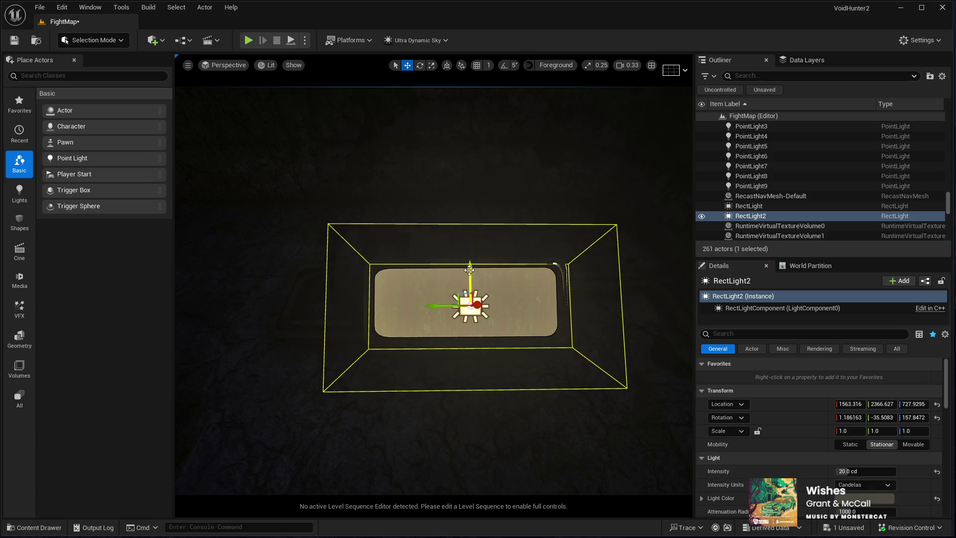
{"action": "left_click_drag", "start_coordinate": [469, 270], "coordinate": [471, 266]}
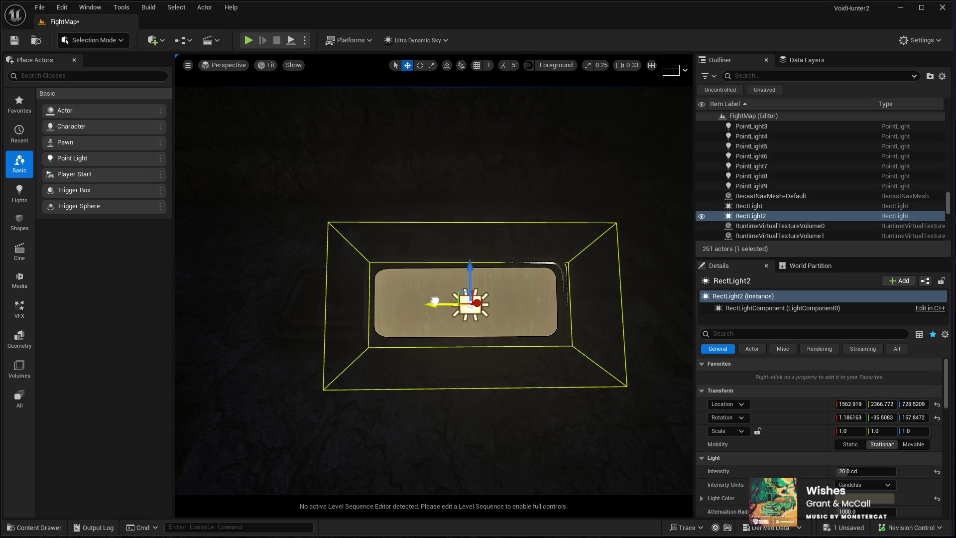
{"action": "mouse_move", "coordinate": [434, 301]}
{"action": "left_mouse_down"}
{"action": "mouse_move", "coordinate": [418, 348]}
{"action": "mouse_move", "coordinate": [332, 343]}
{"action": "mouse_move", "coordinate": [361, 354]}
{"action": "mouse_move", "coordinate": [330, 341]}
{"action": "left_mouse_up"}
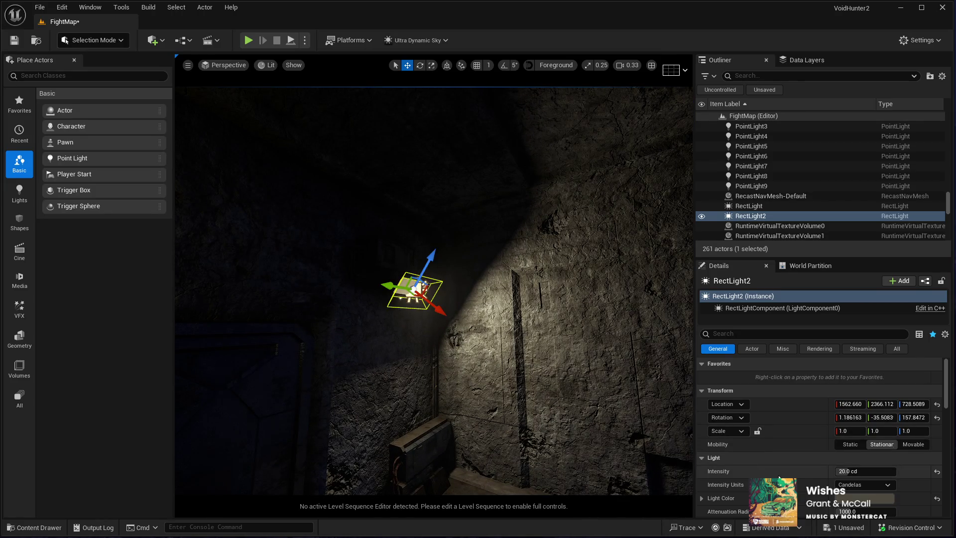
Widen RectLight2's Barn Door Angle from 42.6 to about 75 to spread light down the wall
{"action": "scroll", "coordinate": [779, 477], "scroll_direction": "down", "scroll_amount": 5}
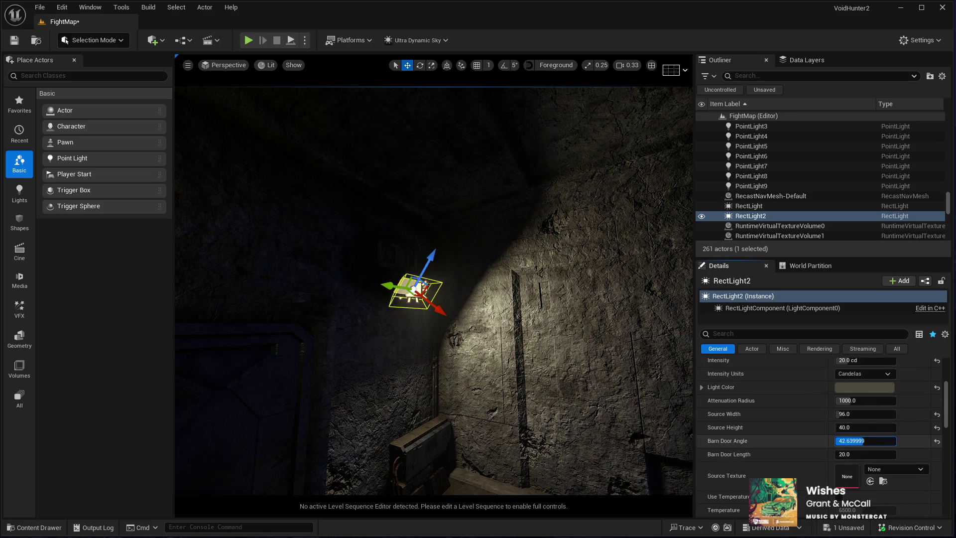
{"action": "left_click_drag", "start_coordinate": [864, 441], "coordinate": [879, 441]}
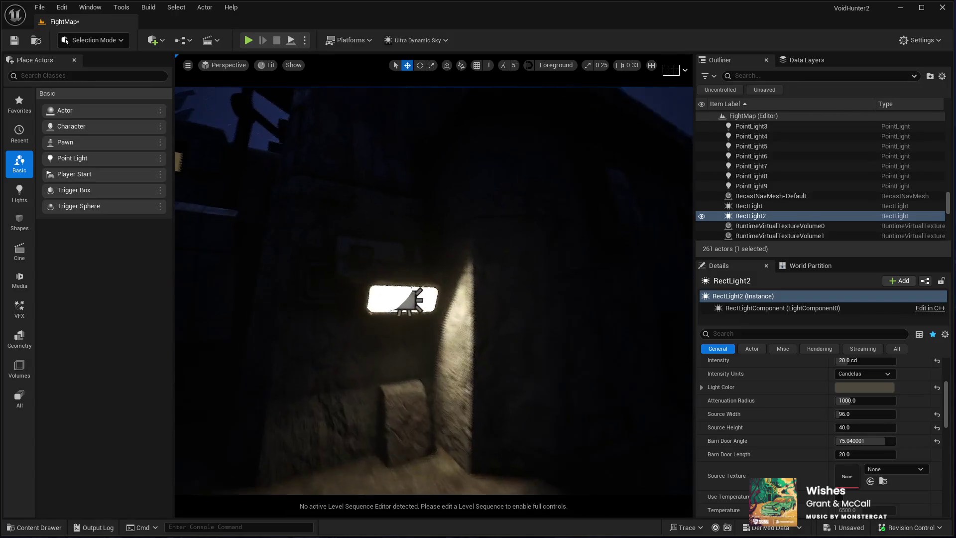
{"action": "left_click", "coordinate": [411, 293]}
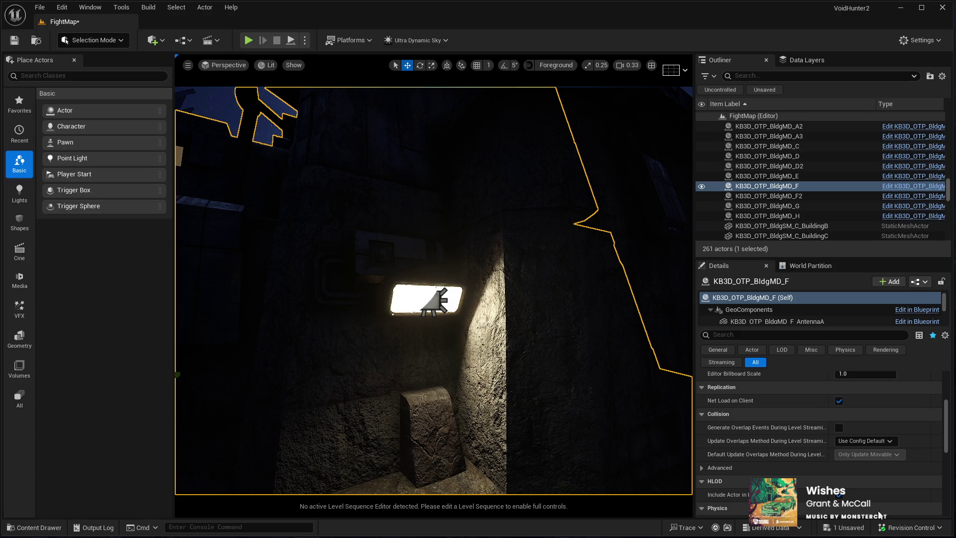
Inspect the selected building's AntennaA and BuildingA components in the Details panel
{"action": "left_click", "coordinate": [751, 322]}
{"action": "key", "text": "Down"}
{"action": "key", "text": "Down"}
{"action": "key", "text": "Down"}
{"action": "scroll", "coordinate": [760, 434], "scroll_direction": "down", "scroll_amount": 5}
{"action": "scroll", "coordinate": [766, 441], "scroll_direction": "up", "scroll_amount": 3}
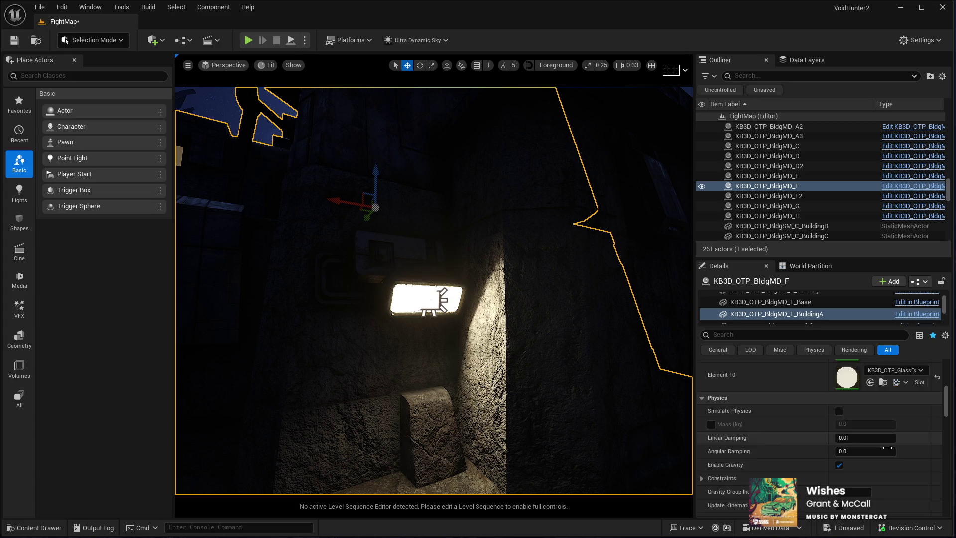
{"action": "mouse_move", "coordinate": [412, 297]}
{"action": "left_mouse_down"}
{"action": "mouse_move", "coordinate": [395, 301]}
{"action": "mouse_move", "coordinate": [416, 296]}
{"action": "mouse_move", "coordinate": [396, 294]}
{"action": "mouse_move", "coordinate": [391, 249]}
{"action": "left_mouse_up"}
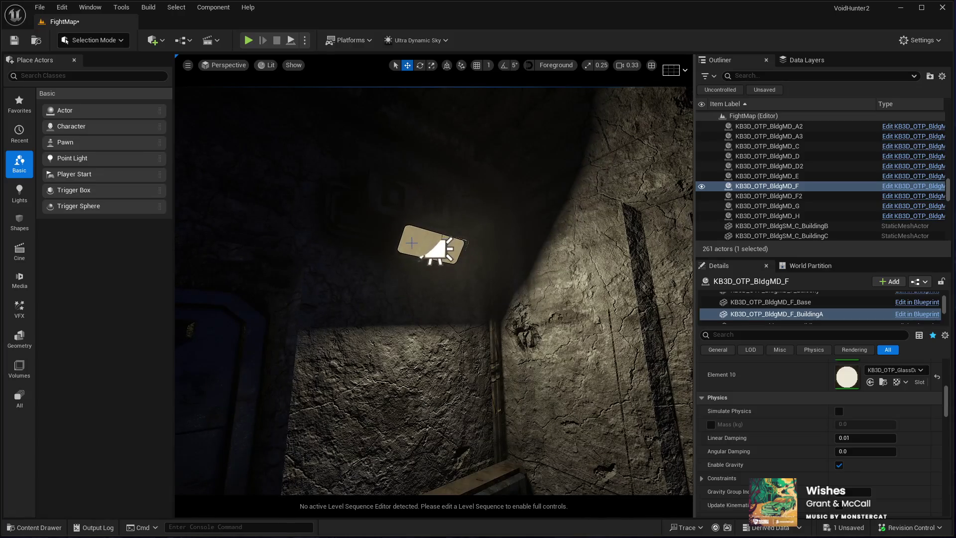
Select KB3D_OTP_BldgMD_D2's BuildingA component to list its materials, including Element 13 KB3D_OTP_Lamps
{"action": "left_click", "coordinate": [519, 310]}
{"action": "left_click", "coordinate": [785, 314]}
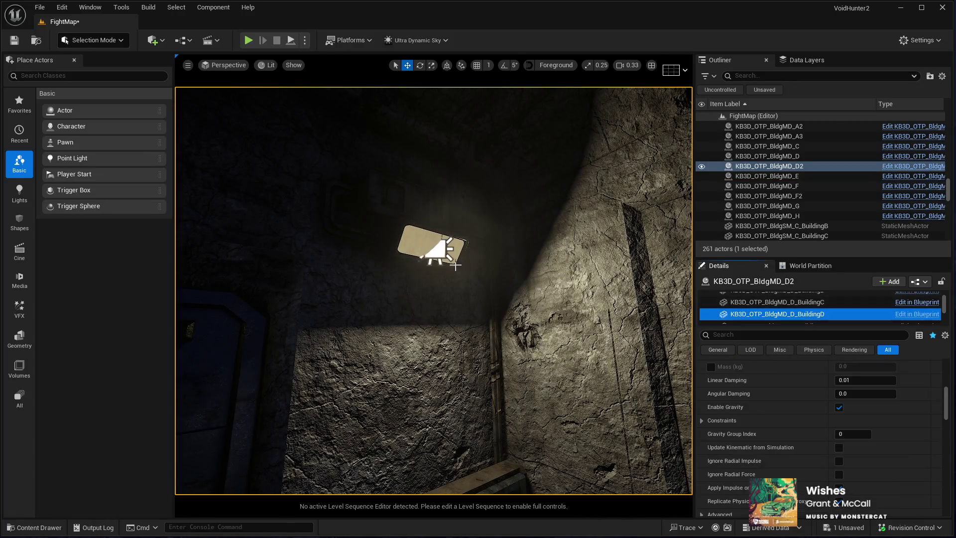
{"action": "left_click", "coordinate": [408, 241]}
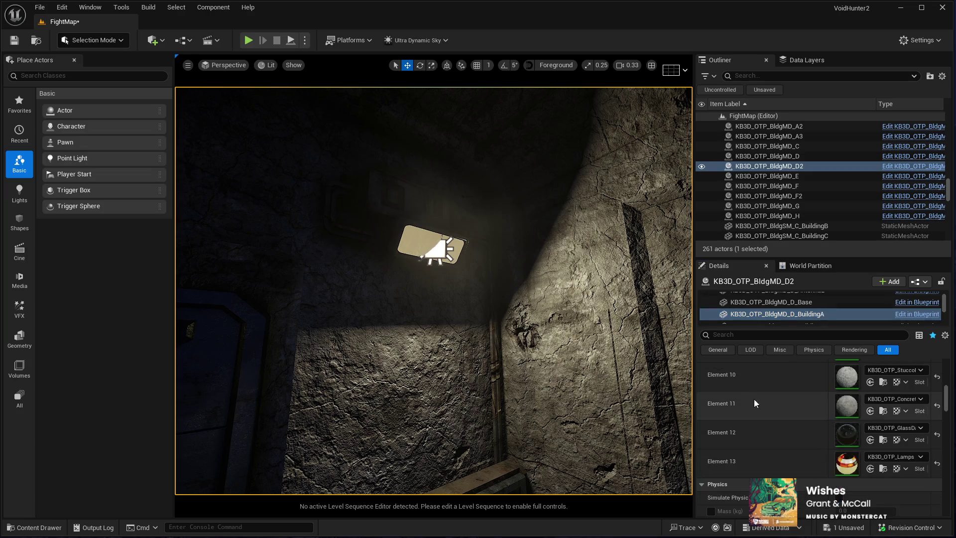
{"action": "left_click", "coordinate": [868, 467]}
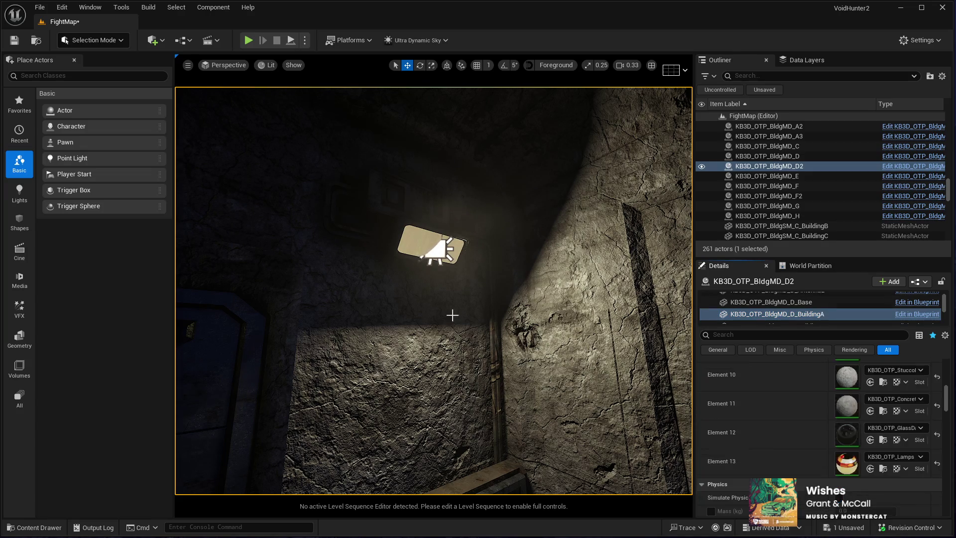
{"action": "mouse_move", "coordinate": [404, 267]}
{"action": "left_mouse_down"}
{"action": "mouse_move", "coordinate": [465, 288]}
{"action": "mouse_move", "coordinate": [408, 299]}
{"action": "mouse_move", "coordinate": [416, 324]}
{"action": "mouse_move", "coordinate": [420, 256]}
{"action": "left_mouse_up"}
{"action": "left_click", "coordinate": [767, 302]}
{"action": "left_click", "coordinate": [811, 314]}
{"action": "mouse_move", "coordinate": [375, 228]}
{"action": "left_mouse_down"}
{"action": "mouse_move", "coordinate": [374, 196]}
{"action": "mouse_move", "coordinate": [472, 301]}
{"action": "left_mouse_up"}
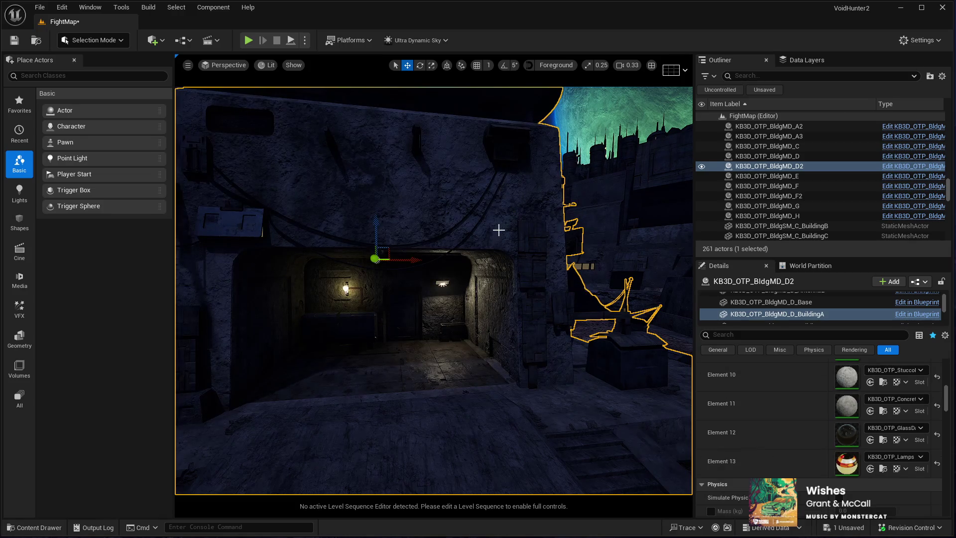
Switch BuildingA's Element 12 to the white glass material and fly into the corridor toward the lamp
{"action": "left_click", "coordinate": [870, 470]}
{"action": "left_click_drag", "start_coordinate": [372, 232], "coordinate": [398, 205]}
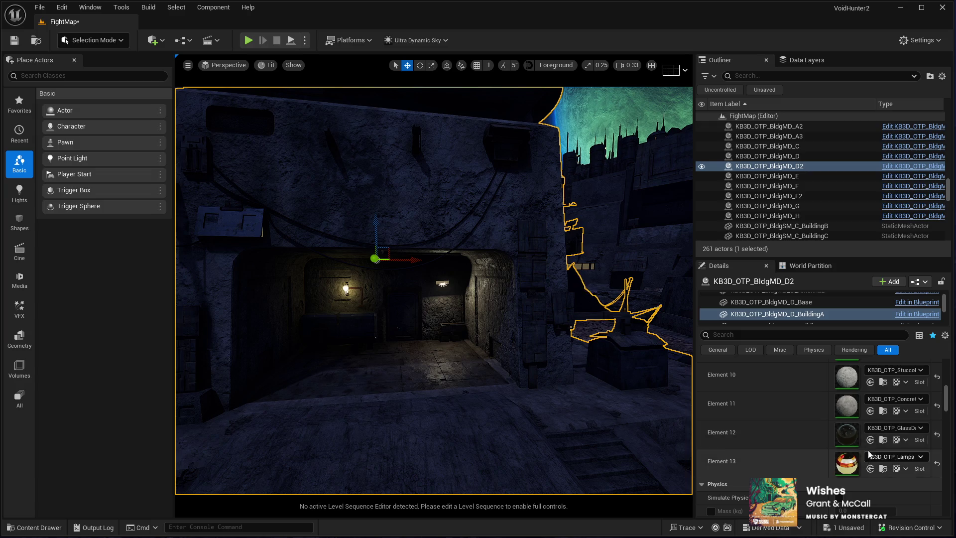
{"action": "mouse_move", "coordinate": [433, 279]}
{"action": "left_mouse_down"}
{"action": "mouse_move", "coordinate": [358, 244]}
{"action": "mouse_move", "coordinate": [419, 239]}
{"action": "mouse_move", "coordinate": [393, 241]}
{"action": "mouse_move", "coordinate": [374, 360]}
{"action": "mouse_move", "coordinate": [318, 358]}
{"action": "mouse_move", "coordinate": [359, 356]}
{"action": "mouse_move", "coordinate": [355, 406]}
{"action": "left_mouse_up"}
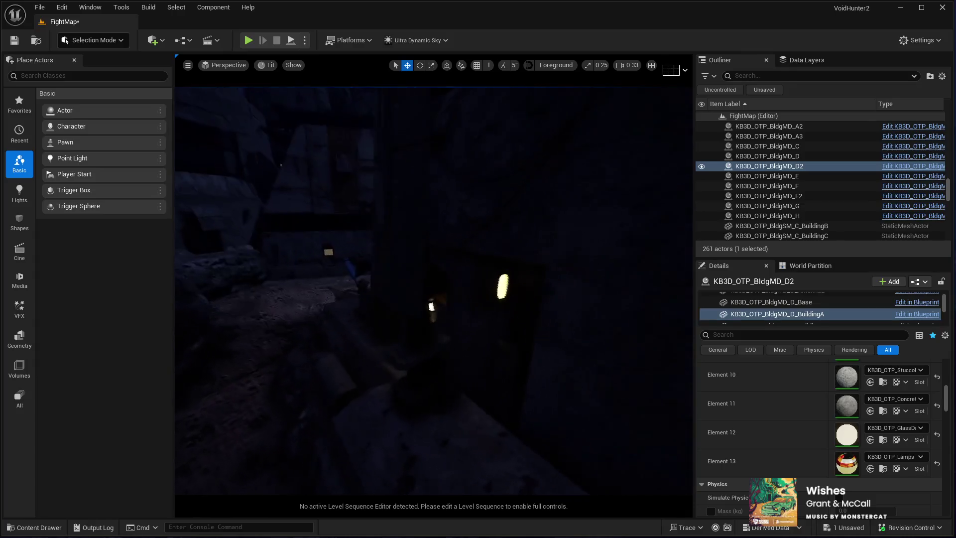
{"action": "mouse_move", "coordinate": [354, 406]}
{"action": "left_mouse_down"}
{"action": "mouse_move", "coordinate": [292, 433]}
{"action": "mouse_move", "coordinate": [367, 318]}
{"action": "mouse_move", "coordinate": [356, 298]}
{"action": "left_mouse_up"}
Set PointLight9's Attenuation Radius to 400
{"action": "key", "text": "e"}
{"action": "left_click", "coordinate": [408, 259]}
{"action": "left_click_drag", "start_coordinate": [407, 259], "coordinate": [411, 318]}
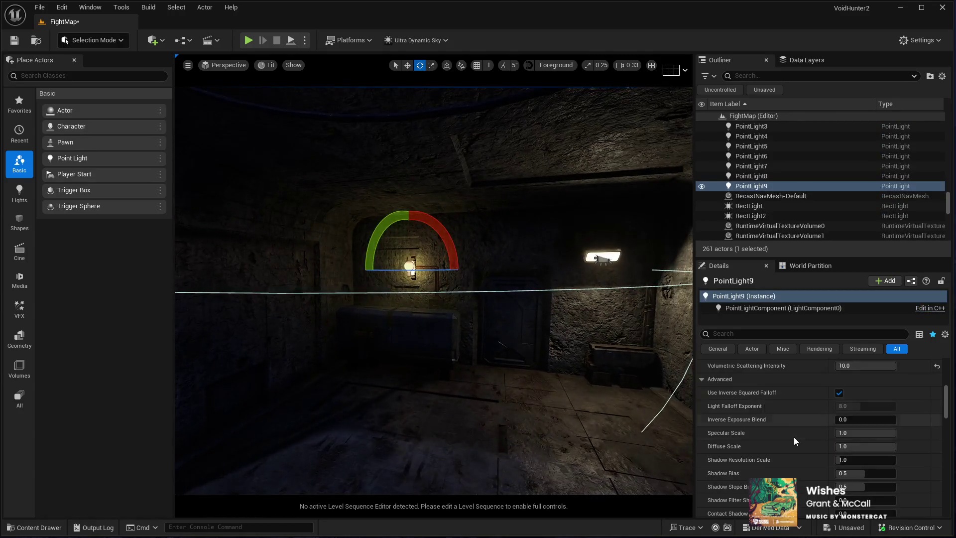
{"action": "scroll", "coordinate": [776, 424], "scroll_direction": "up", "scroll_amount": 5}
{"action": "left_click", "coordinate": [866, 451]}
{"action": "type", "text": "400"}
{"action": "key", "text": "Return"}
Select RectLight2 on the wall lamp and duplicate it with Ctrl+D
{"action": "left_click_drag", "start_coordinate": [463, 408], "coordinate": [444, 259]}
{"action": "left_click_drag", "start_coordinate": [434, 325], "coordinate": [413, 326]}
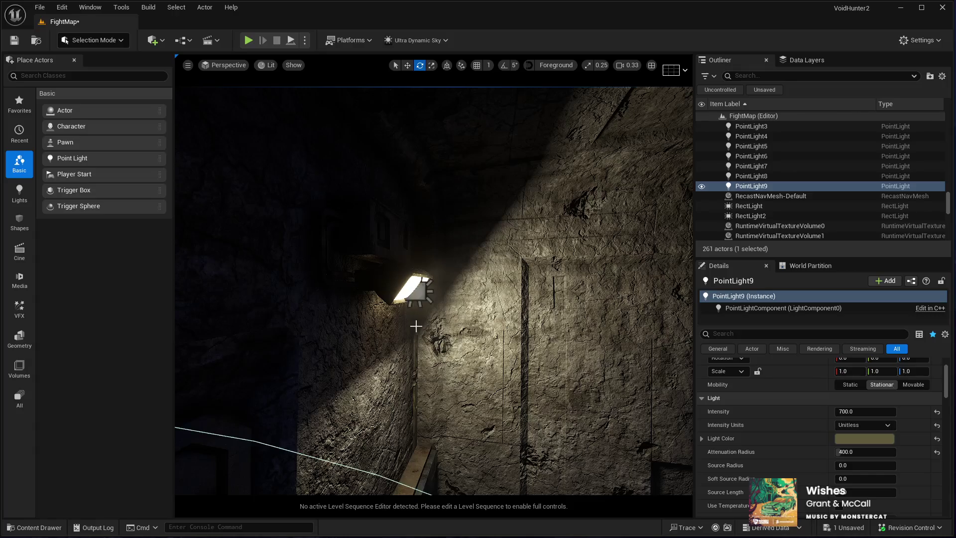
{"action": "left_click", "coordinate": [416, 289]}
{"action": "left_click_drag", "start_coordinate": [416, 289], "coordinate": [417, 289]}
{"action": "left_click_drag", "start_coordinate": [393, 326], "coordinate": [392, 326]}
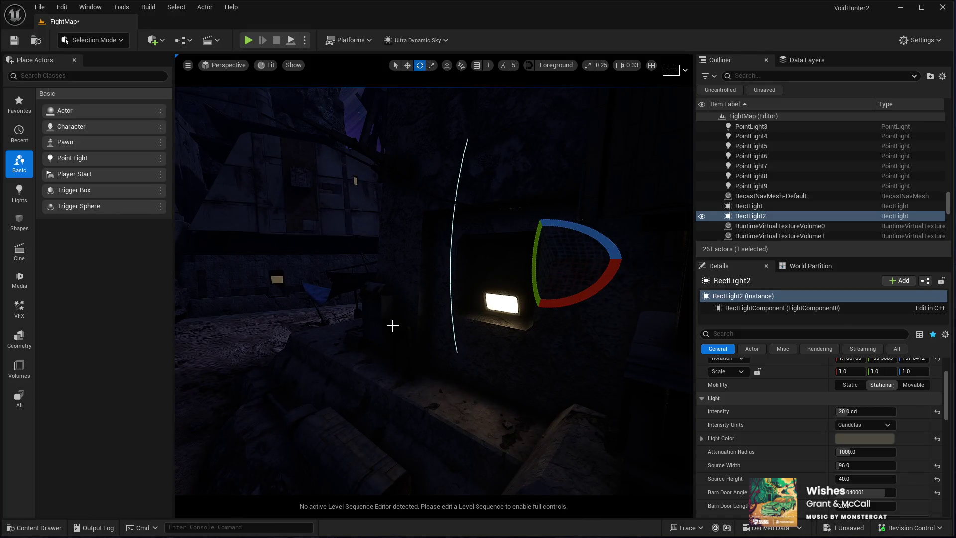
{"action": "key", "text": "ctrl+d"}
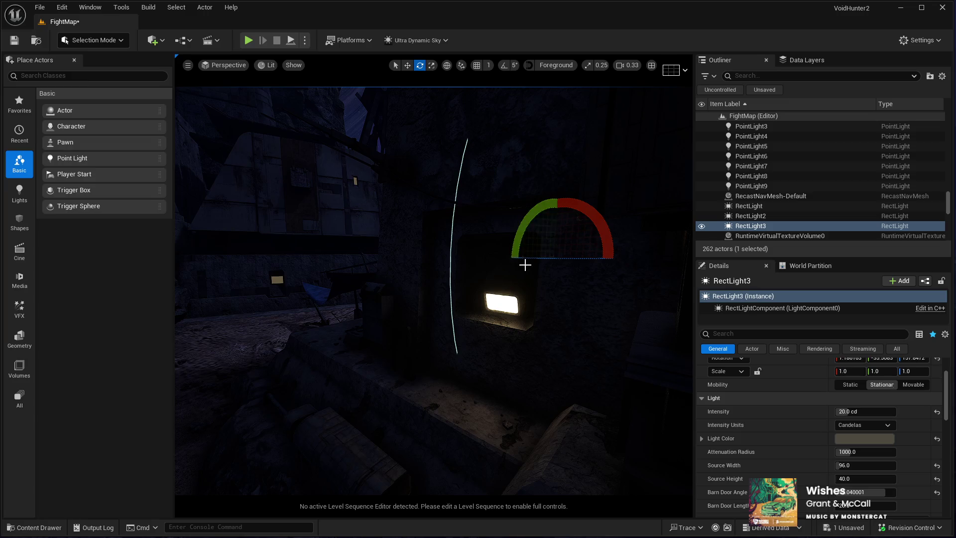
Fly the viewport up close to the wall lamp holding the new RectLight3
{"action": "left_click_drag", "start_coordinate": [525, 264], "coordinate": [525, 264]}
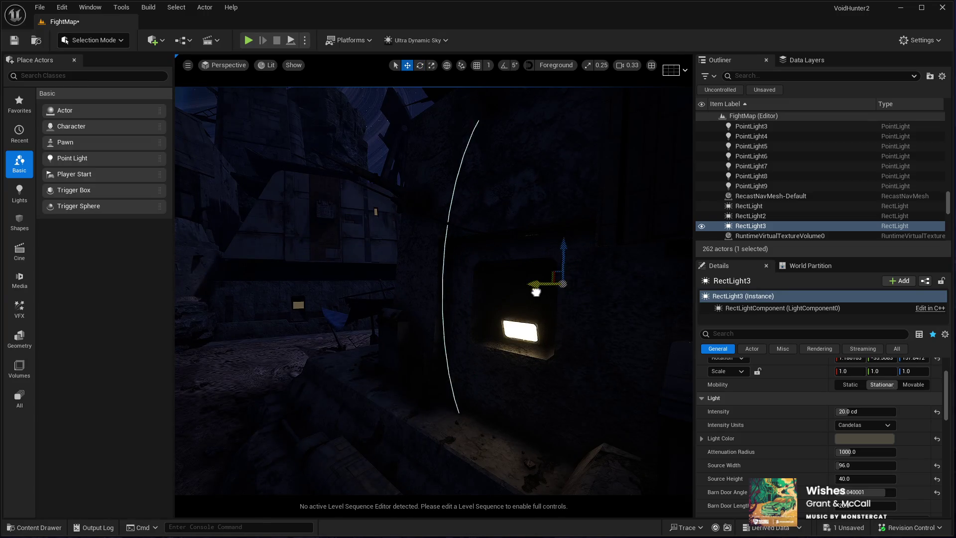
{"action": "left_click_drag", "start_coordinate": [342, 326], "coordinate": [343, 326]}
{"action": "mouse_move", "coordinate": [299, 301]}
{"action": "left_mouse_down"}
{"action": "mouse_move", "coordinate": [543, 311]}
{"action": "mouse_move", "coordinate": [560, 301]}
{"action": "left_mouse_up"}
{"action": "left_click_drag", "start_coordinate": [690, 183], "coordinate": [681, 191]}
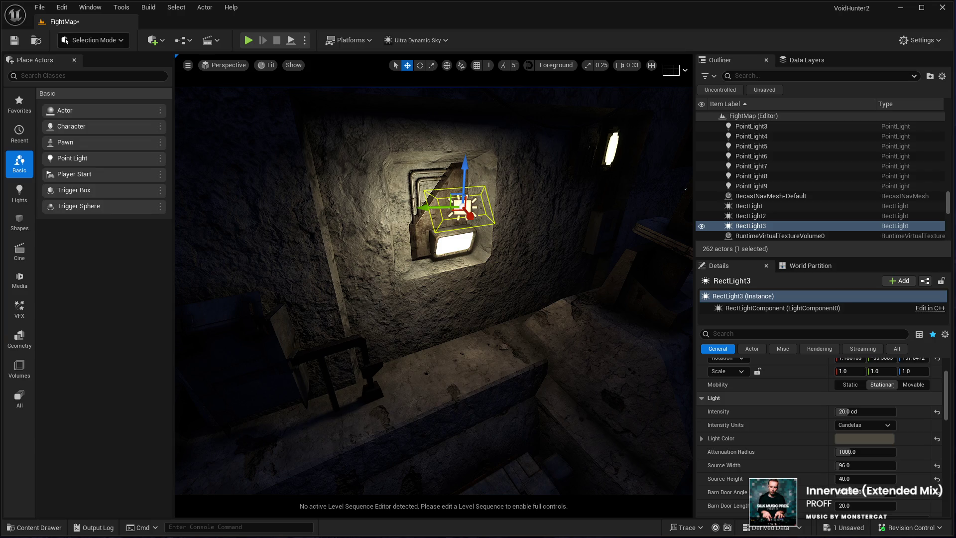
Rotate RectLight3 to face into the wall lamp opening and frame it
{"action": "left_click_drag", "start_coordinate": [433, 291], "coordinate": [354, 291]}
{"action": "mouse_move", "coordinate": [492, 384]}
{"action": "left_mouse_down"}
{"action": "mouse_move", "coordinate": [492, 359]}
{"action": "mouse_move", "coordinate": [431, 386]}
{"action": "mouse_move", "coordinate": [363, 154]}
{"action": "left_mouse_up"}
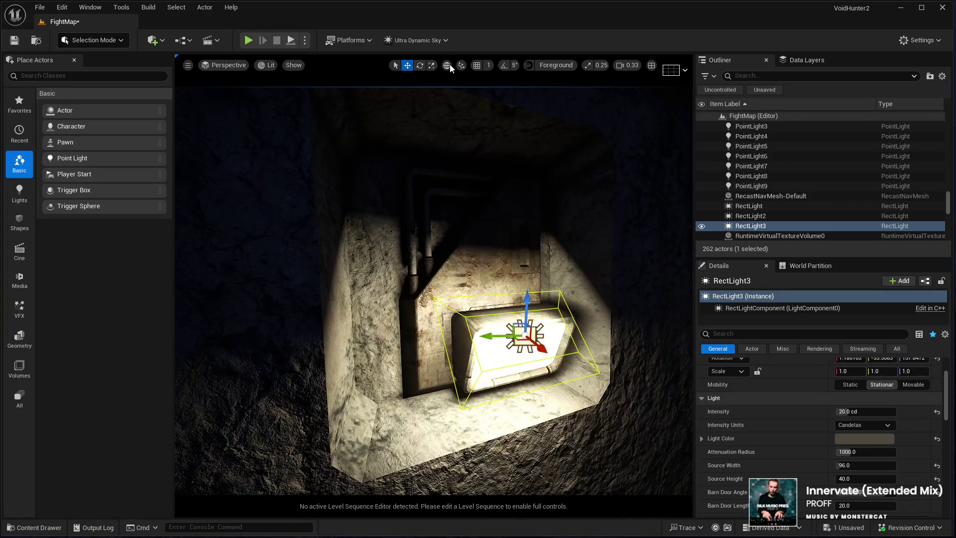
{"action": "mouse_move", "coordinate": [422, 192]}
{"action": "left_mouse_down"}
{"action": "mouse_move", "coordinate": [408, 199]}
{"action": "mouse_move", "coordinate": [428, 194]}
{"action": "mouse_move", "coordinate": [418, 229]}
{"action": "left_mouse_up"}
{"action": "key", "text": "e"}
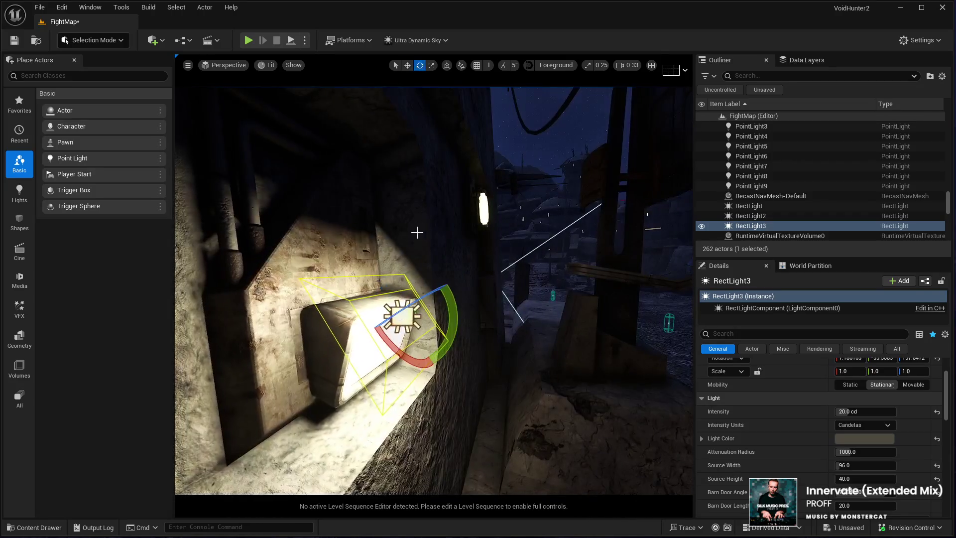
{"action": "mouse_move", "coordinate": [378, 269]}
{"action": "left_mouse_down"}
{"action": "mouse_move", "coordinate": [418, 279]}
{"action": "mouse_move", "coordinate": [466, 403]}
{"action": "left_mouse_up"}
{"action": "key", "text": "w"}
{"action": "key", "text": "f"}
{"action": "mouse_move", "coordinate": [478, 476]}
{"action": "left_mouse_down"}
{"action": "mouse_move", "coordinate": [431, 379]}
{"action": "mouse_move", "coordinate": [469, 252]}
{"action": "mouse_move", "coordinate": [493, 314]}
{"action": "mouse_move", "coordinate": [478, 299]}
{"action": "left_mouse_up"}
Tilt RectLight3's pitch slightly upward and slide it toward the wall
{"action": "key", "text": "e"}
{"action": "left_click_drag", "start_coordinate": [466, 371], "coordinate": [452, 411]}
{"action": "key", "text": "w"}
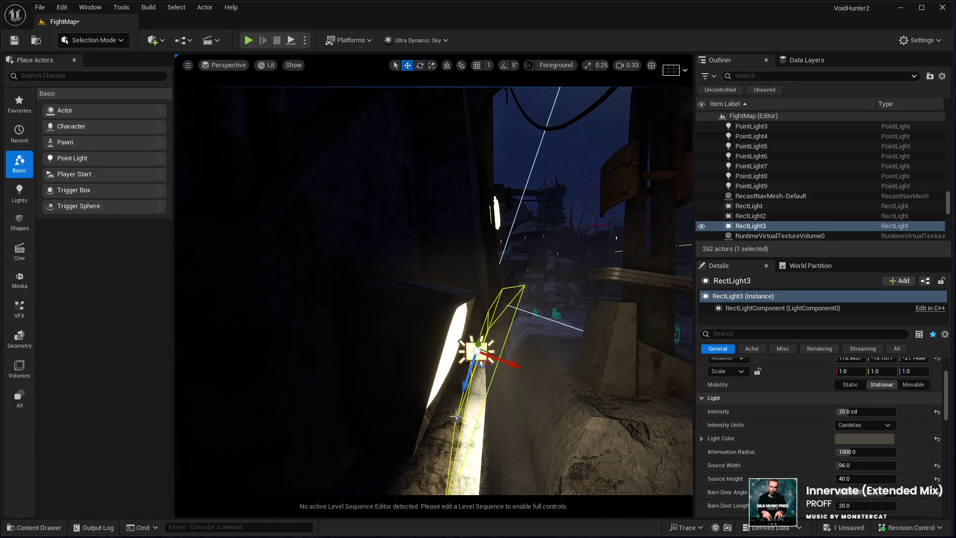
{"action": "left_click_drag", "start_coordinate": [513, 369], "coordinate": [493, 362]}
{"action": "key", "text": "f"}
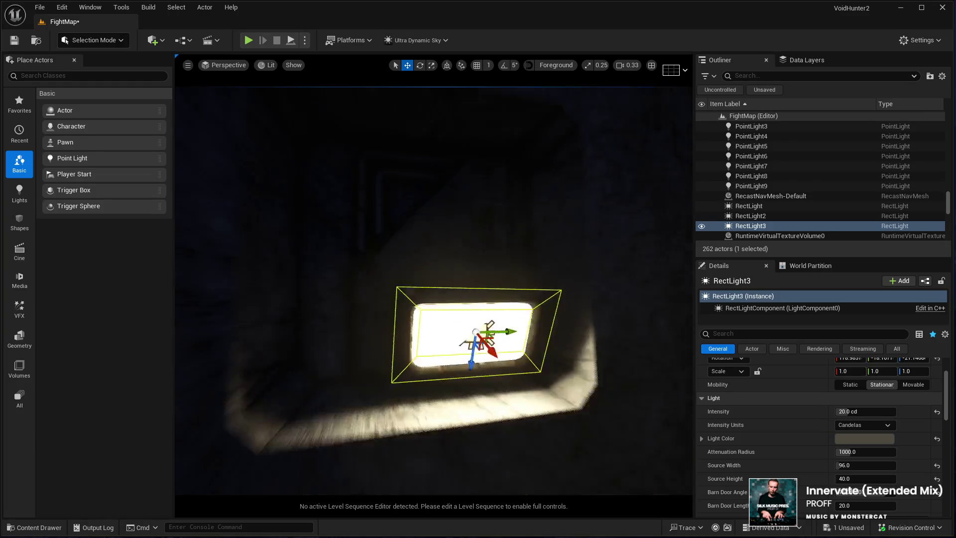
{"action": "scroll", "coordinate": [491, 362], "scroll_direction": "down", "scroll_amount": 5}
{"action": "mouse_move", "coordinate": [522, 384]}
{"action": "left_mouse_down"}
{"action": "mouse_move", "coordinate": [429, 383]}
{"action": "mouse_move", "coordinate": [683, 384]}
{"action": "mouse_move", "coordinate": [491, 386]}
{"action": "mouse_move", "coordinate": [402, 309]}
{"action": "mouse_move", "coordinate": [384, 315]}
{"action": "mouse_move", "coordinate": [413, 317]}
{"action": "mouse_move", "coordinate": [386, 314]}
{"action": "left_mouse_up"}
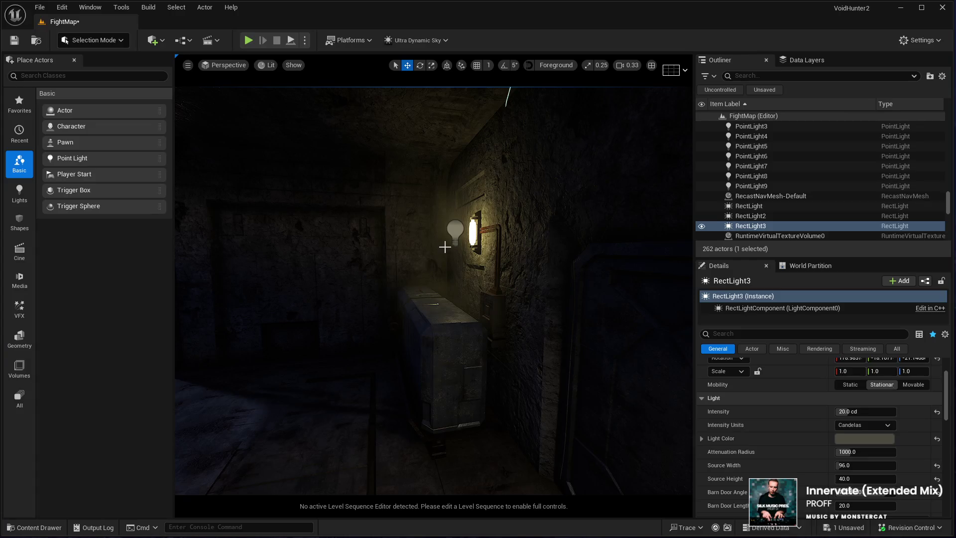
{"action": "left_click", "coordinate": [454, 231]}
Duplicate PointLight9 as PointLight10 and move it onto the small wall lamp
{"action": "mouse_move", "coordinate": [455, 231]}
{"action": "left_mouse_down"}
{"action": "mouse_move", "coordinate": [498, 238]}
{"action": "mouse_move", "coordinate": [518, 271]}
{"action": "mouse_move", "coordinate": [415, 309]}
{"action": "left_mouse_up"}
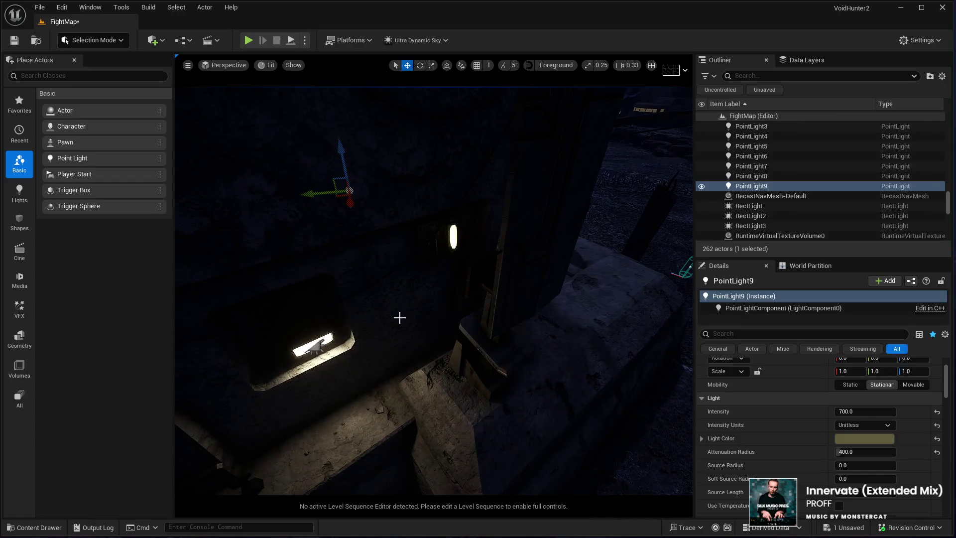
{"action": "key", "text": "ctrl+d"}
{"action": "mouse_move", "coordinate": [348, 197]}
{"action": "left_mouse_down"}
{"action": "mouse_move", "coordinate": [462, 276]}
{"action": "mouse_move", "coordinate": [448, 295]}
{"action": "left_mouse_up"}
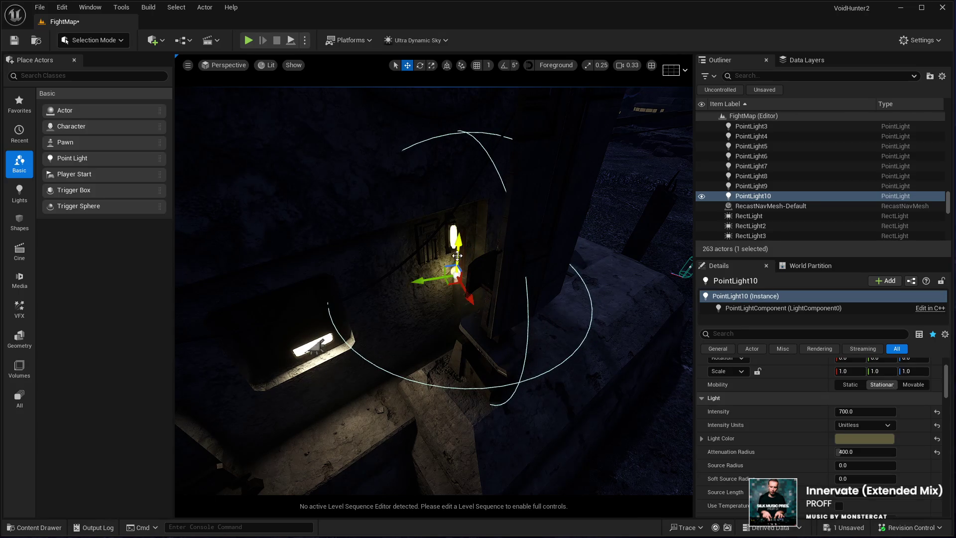
{"action": "mouse_move", "coordinate": [457, 257]}
{"action": "left_mouse_down"}
{"action": "mouse_move", "coordinate": [438, 269]}
{"action": "mouse_move", "coordinate": [387, 362]}
{"action": "mouse_move", "coordinate": [423, 344]}
{"action": "mouse_move", "coordinate": [416, 319]}
{"action": "mouse_move", "coordinate": [421, 410]}
{"action": "mouse_move", "coordinate": [394, 423]}
{"action": "mouse_move", "coordinate": [424, 416]}
{"action": "mouse_move", "coordinate": [345, 374]}
{"action": "left_mouse_up"}
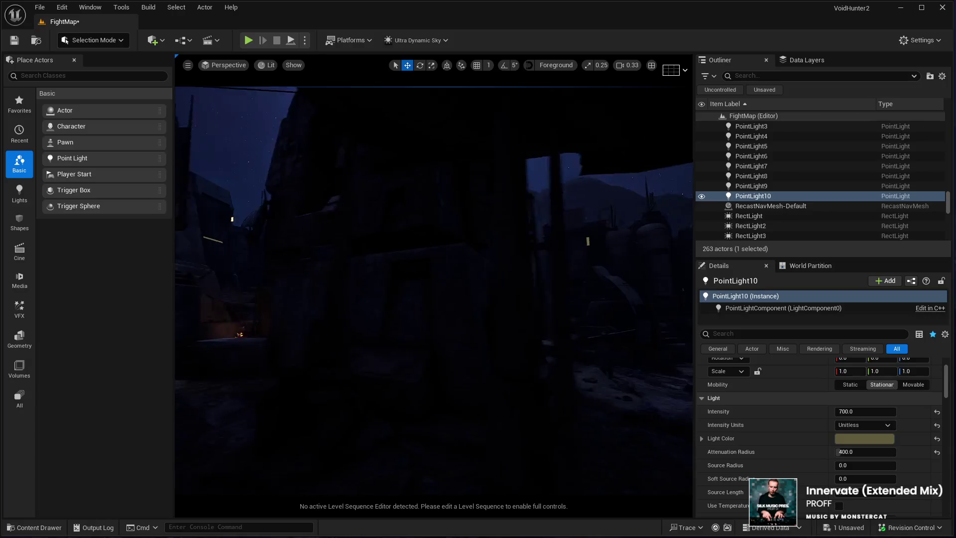
Focus on building KB3D_OTP_BldgMD_H, enter game view, and fly through the alley
{"action": "left_click", "coordinate": [320, 345]}
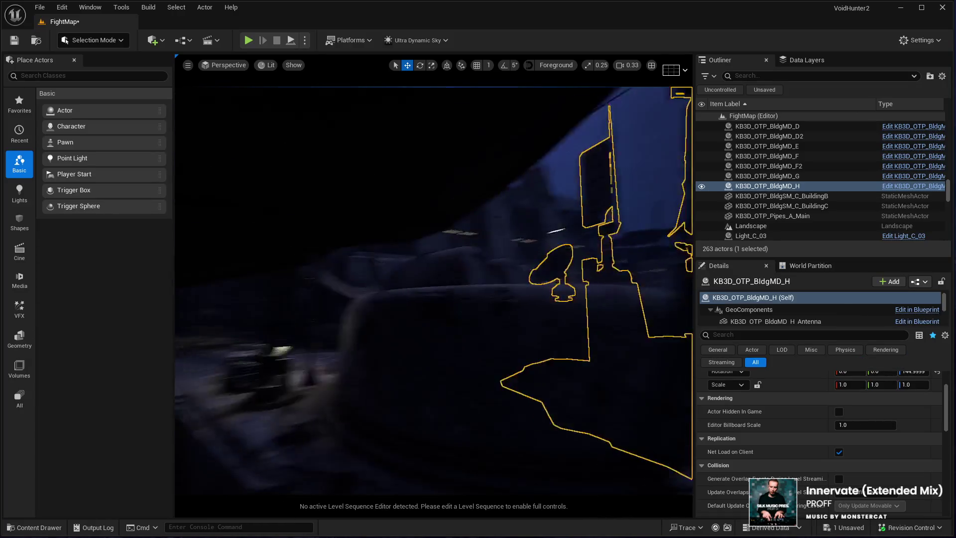
{"action": "key", "text": "f"}
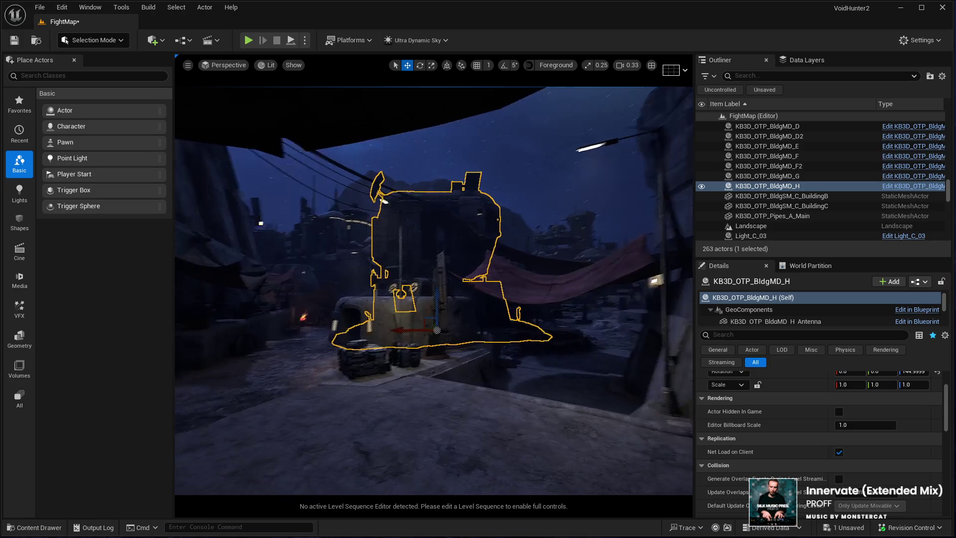
{"action": "key", "text": "g"}
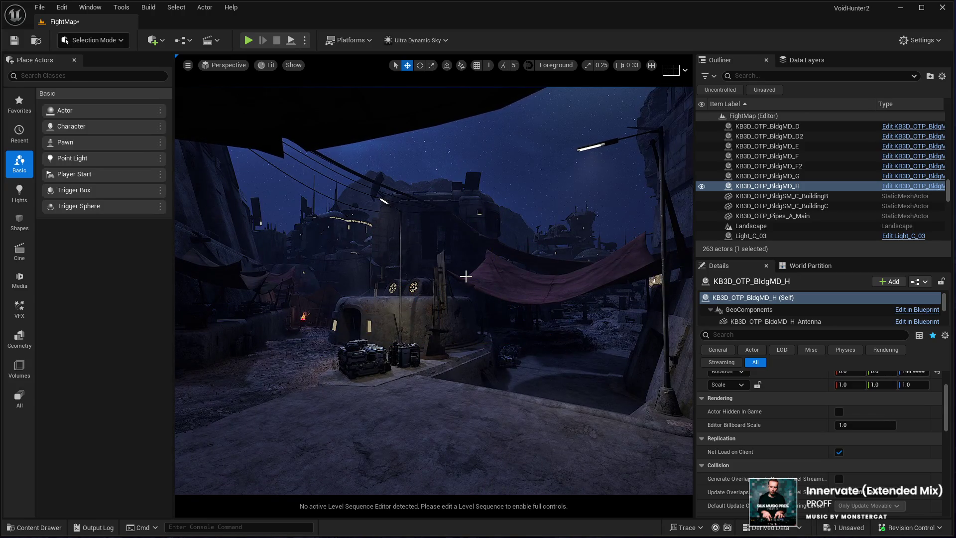
{"action": "mouse_move", "coordinate": [465, 275]}
{"action": "left_mouse_down"}
{"action": "mouse_move", "coordinate": [456, 145]}
{"action": "mouse_move", "coordinate": [426, 148]}
{"action": "left_mouse_up"}
{"action": "left_click_drag", "start_coordinate": [432, 236], "coordinate": [432, 236]}
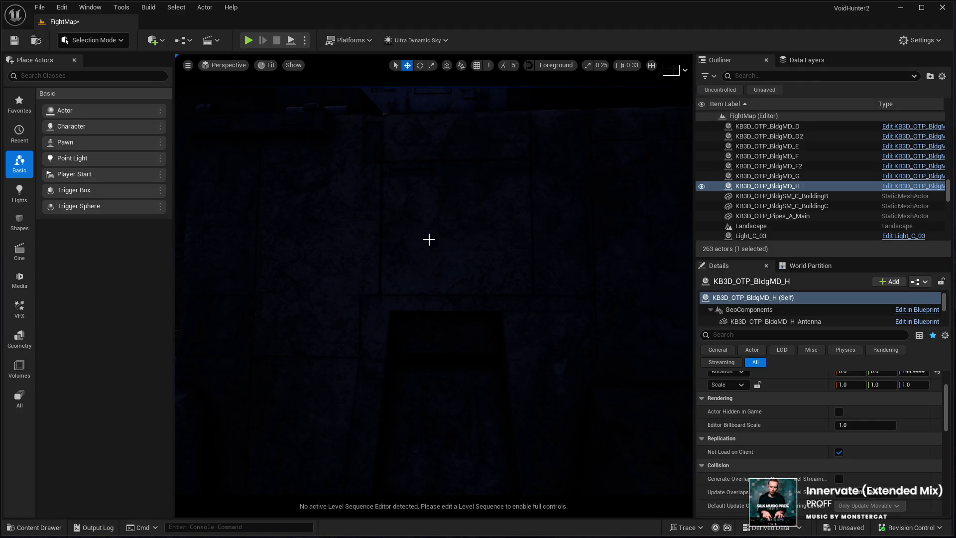
{"action": "left_click_drag", "start_coordinate": [432, 306], "coordinate": [432, 306]}
{"action": "left_click_drag", "start_coordinate": [454, 209], "coordinate": [454, 209]}
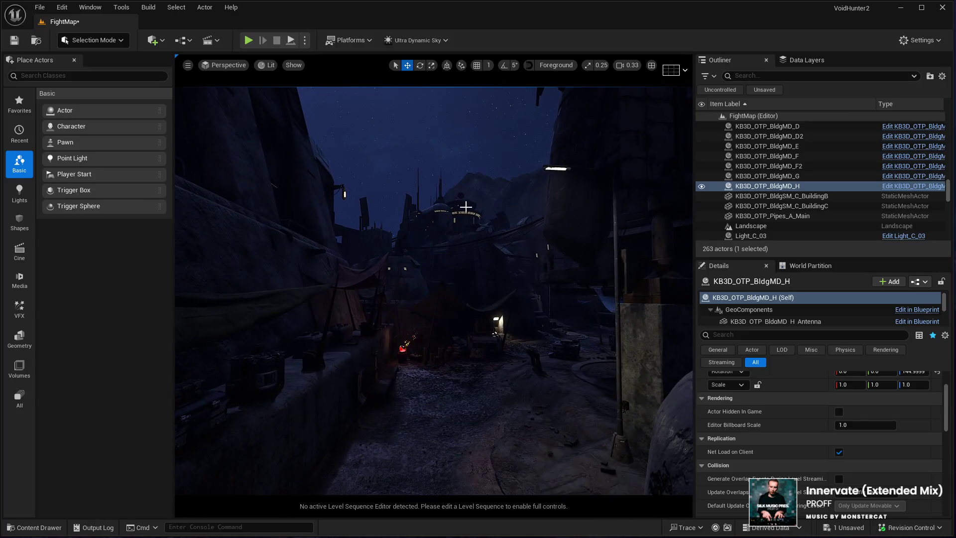
Select building KB3D_OTP_BldgLG_H5, toggle game view, and fly up to the lit window
{"action": "left_click", "coordinate": [474, 214]}
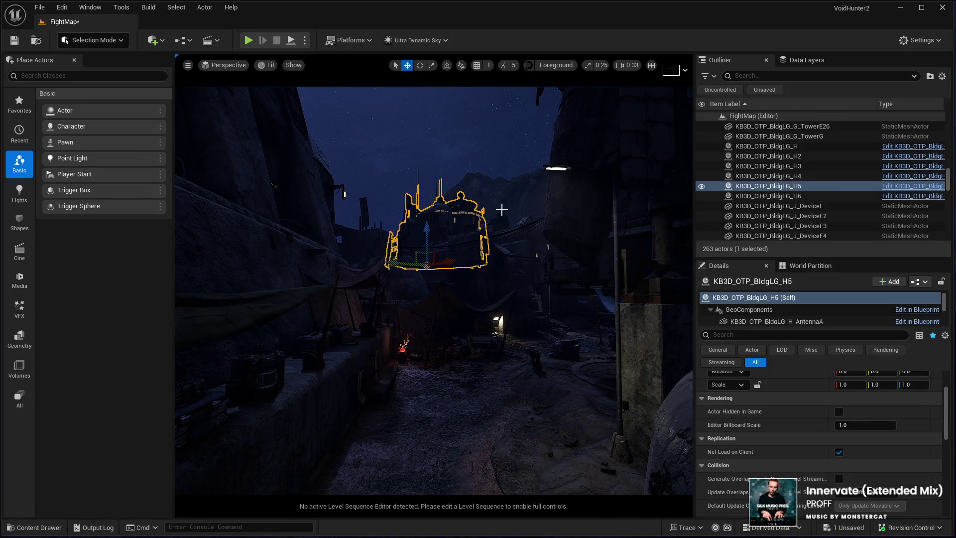
{"action": "key", "text": "g"}
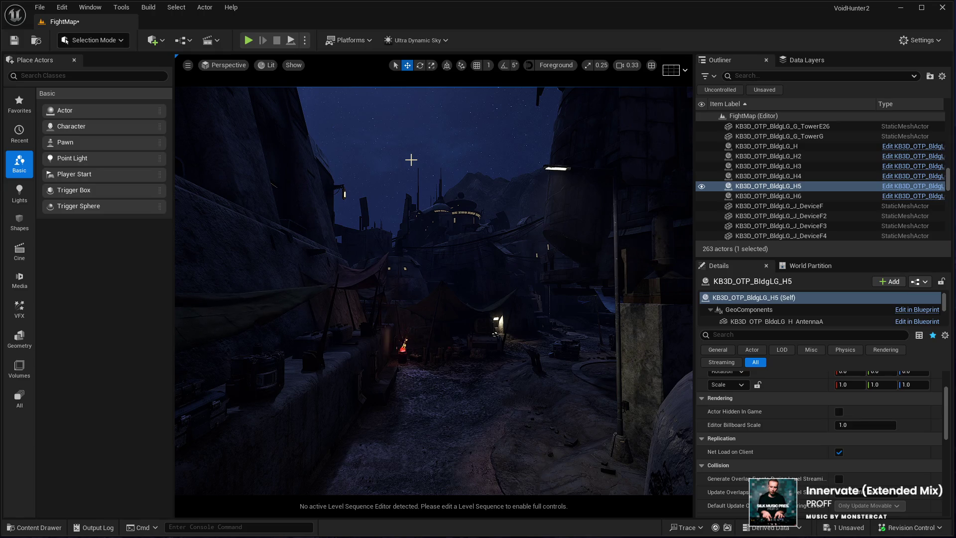
{"action": "left_click_drag", "start_coordinate": [374, 182], "coordinate": [374, 181]}
{"action": "left_click_drag", "start_coordinate": [375, 240], "coordinate": [375, 240]}
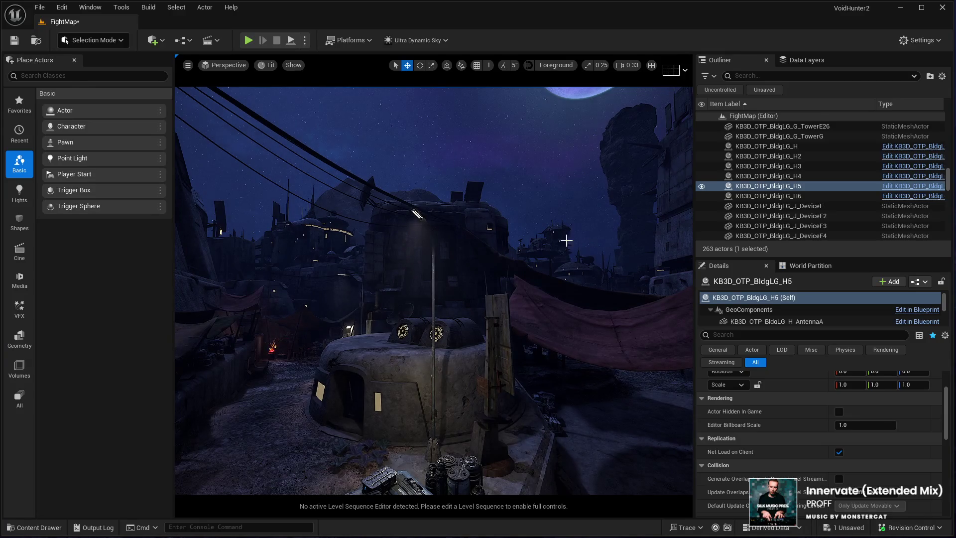
{"action": "left_click_drag", "start_coordinate": [500, 275], "coordinate": [501, 276]}
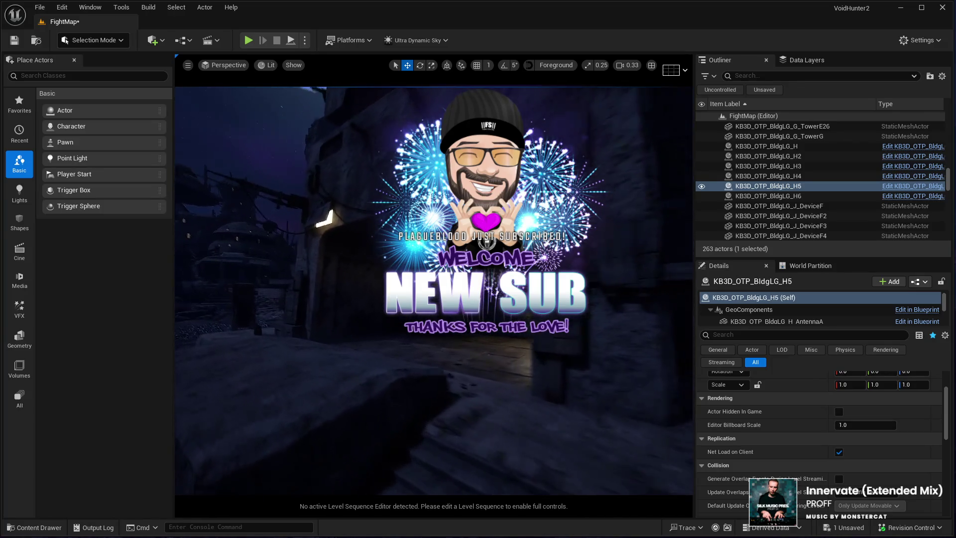
{"action": "left_click_drag", "start_coordinate": [454, 269], "coordinate": [455, 269]}
{"action": "left_click_drag", "start_coordinate": [417, 198], "coordinate": [417, 198]}
{"action": "left_click_drag", "start_coordinate": [281, 345], "coordinate": [282, 345]}
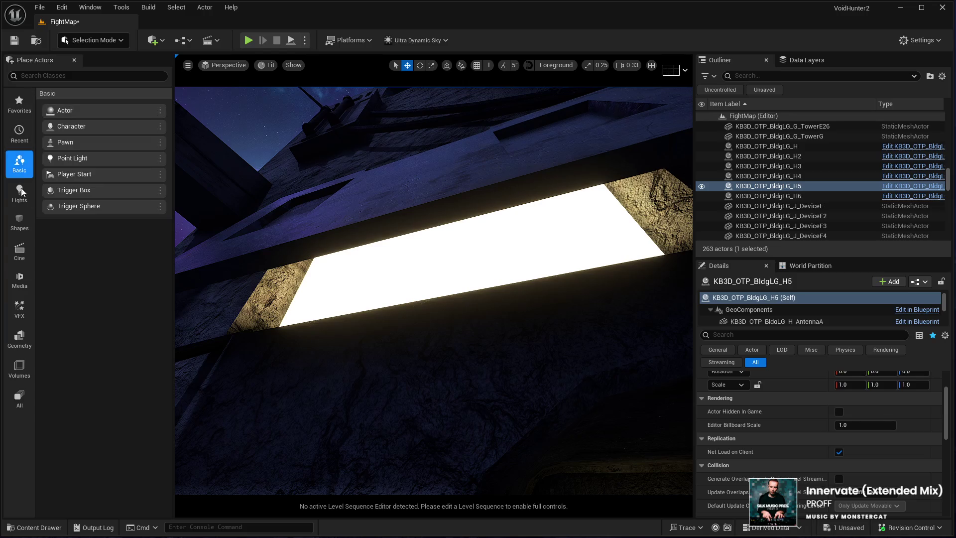
Place a Plane from the Shapes panel at the glowing window and frame Plane3
{"action": "left_click", "coordinate": [22, 222]}
{"action": "mouse_move", "coordinate": [102, 157]}
{"action": "left_mouse_down"}
{"action": "mouse_move", "coordinate": [435, 263]}
{"action": "mouse_move", "coordinate": [448, 252]}
{"action": "mouse_move", "coordinate": [421, 292]}
{"action": "mouse_move", "coordinate": [423, 264]}
{"action": "mouse_move", "coordinate": [404, 316]}
{"action": "mouse_move", "coordinate": [376, 305]}
{"action": "left_mouse_up"}
{"action": "key", "text": "e"}
{"action": "key", "text": "w"}
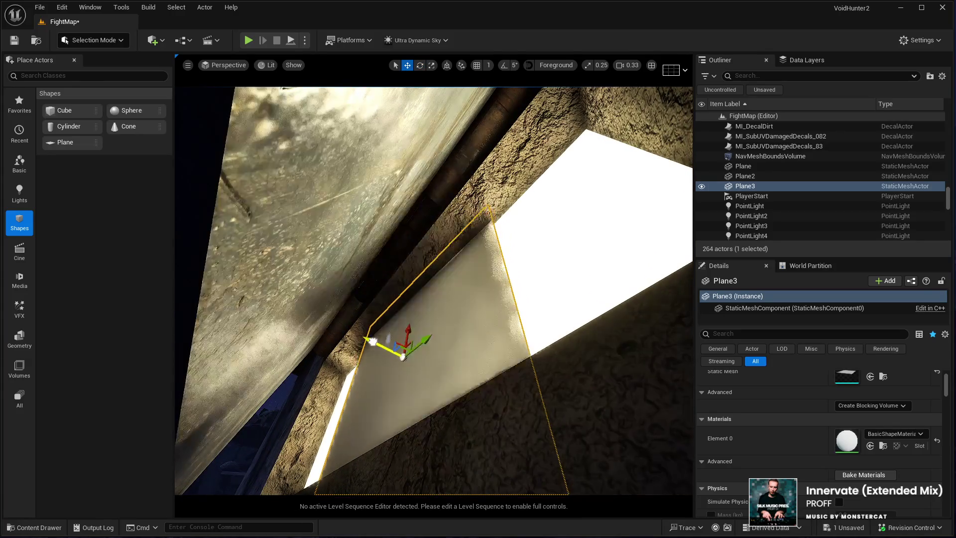
{"action": "key", "text": "f"}
Rotate, scale and slide Plane3 over the window and give it BlackUnlitMaterial
{"action": "key", "text": "e"}
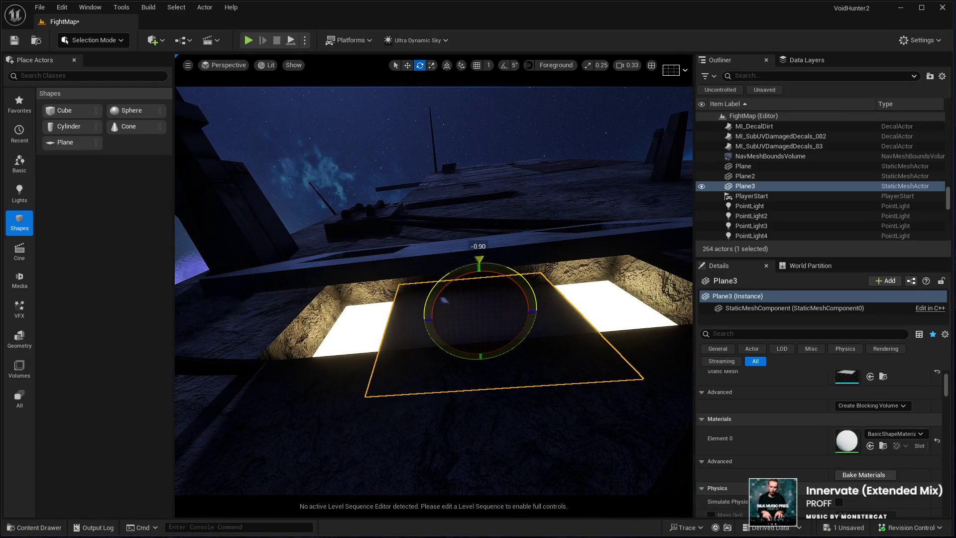
{"action": "key", "text": "r"}
{"action": "mouse_move", "coordinate": [501, 320]}
{"action": "left_mouse_down"}
{"action": "mouse_move", "coordinate": [501, 279]}
{"action": "mouse_move", "coordinate": [501, 319]}
{"action": "mouse_move", "coordinate": [444, 334]}
{"action": "left_mouse_up"}
{"action": "key", "text": "e"}
{"action": "scroll", "coordinate": [587, 390], "scroll_direction": "up", "scroll_amount": 1}
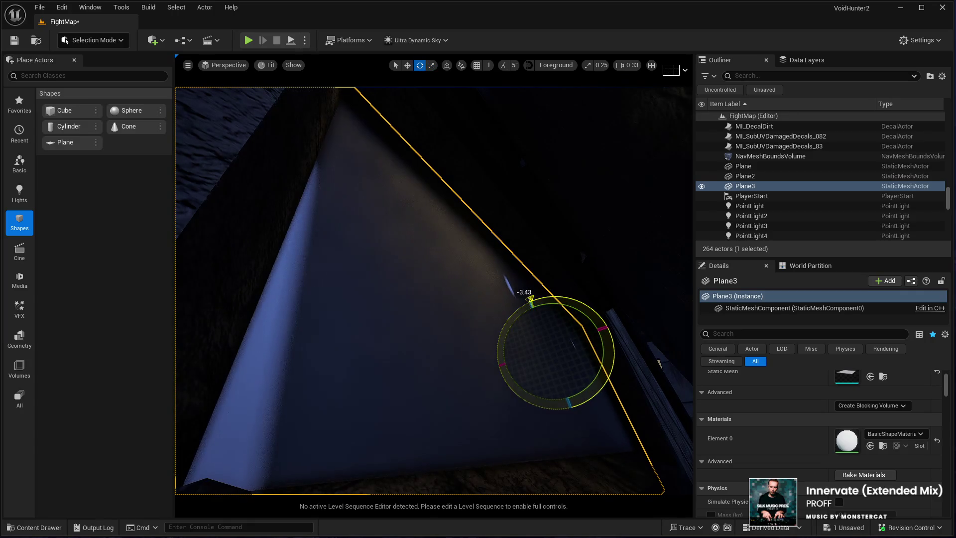
{"action": "key", "text": "w"}
{"action": "mouse_move", "coordinate": [559, 353]}
{"action": "left_mouse_down"}
{"action": "mouse_move", "coordinate": [575, 337]}
{"action": "mouse_move", "coordinate": [413, 363]}
{"action": "mouse_move", "coordinate": [309, 170]}
{"action": "mouse_move", "coordinate": [384, 171]}
{"action": "mouse_move", "coordinate": [414, 195]}
{"action": "mouse_move", "coordinate": [518, 380]}
{"action": "left_mouse_up"}
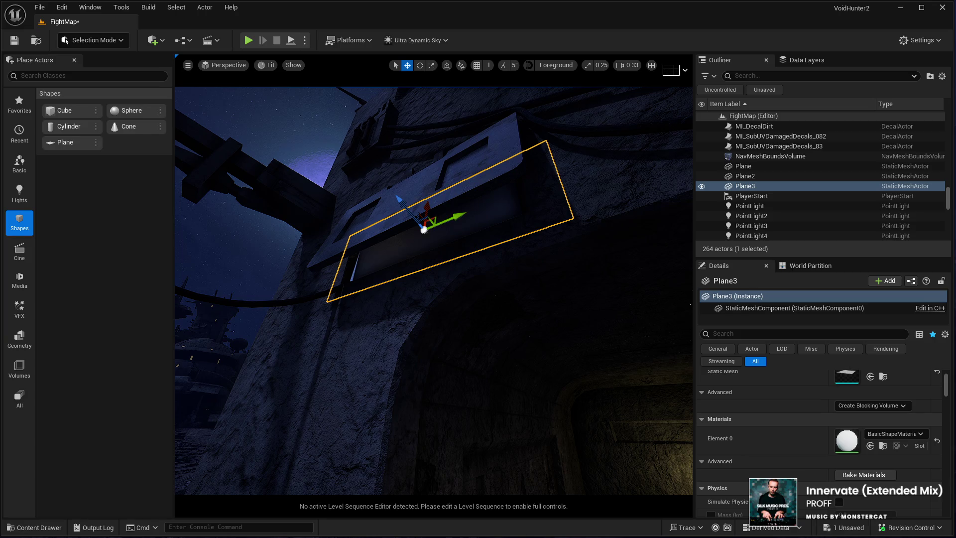
{"action": "key", "text": "ctrl+z"}
Fly back from the blacked-out window and select building KB3D_OTP_BldgMD_H
{"action": "mouse_move", "coordinate": [498, 429]}
{"action": "left_mouse_down"}
{"action": "mouse_move", "coordinate": [478, 412]}
{"action": "mouse_move", "coordinate": [428, 422]}
{"action": "left_mouse_up"}
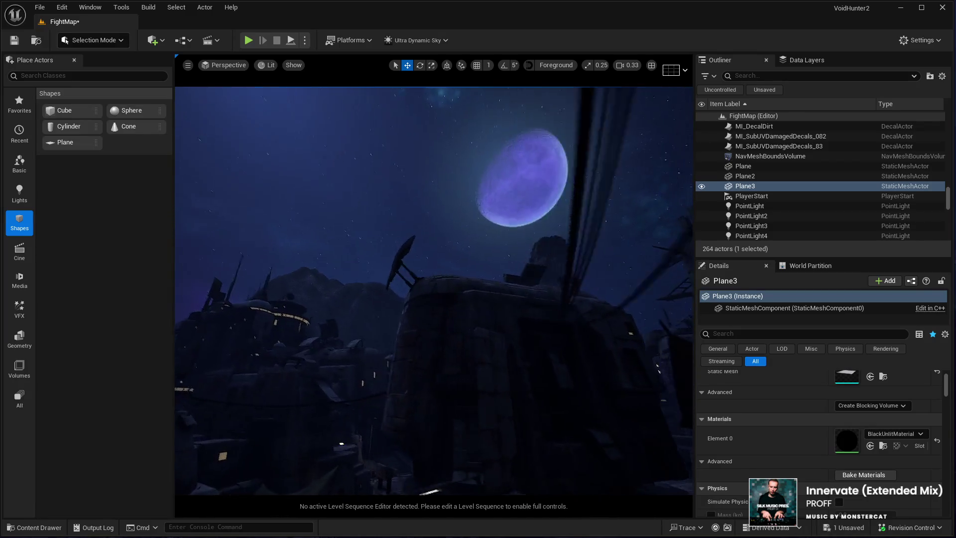
{"action": "left_click", "coordinate": [443, 269]}
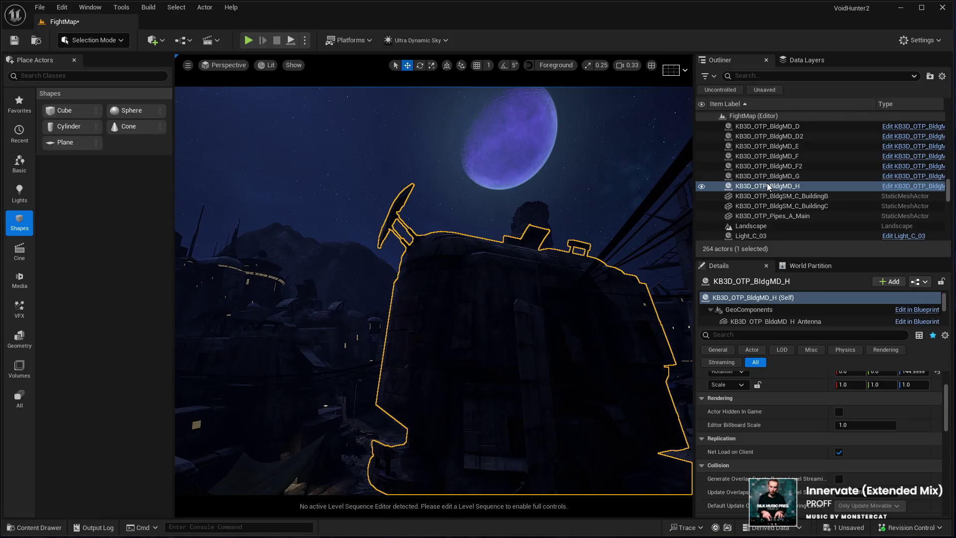
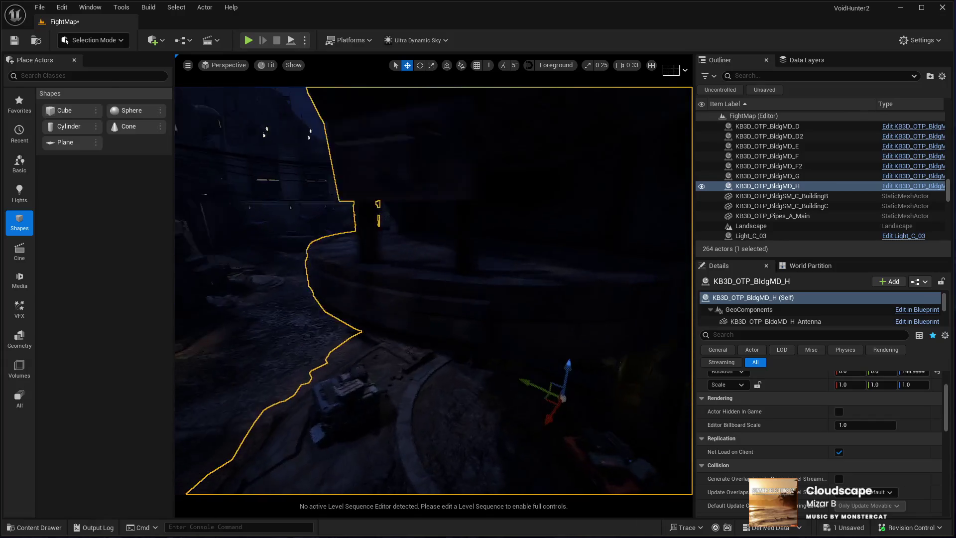
Place a new Spot Light from the Lights category into FightMap and frame it
{"action": "left_click", "coordinate": [19, 192]}
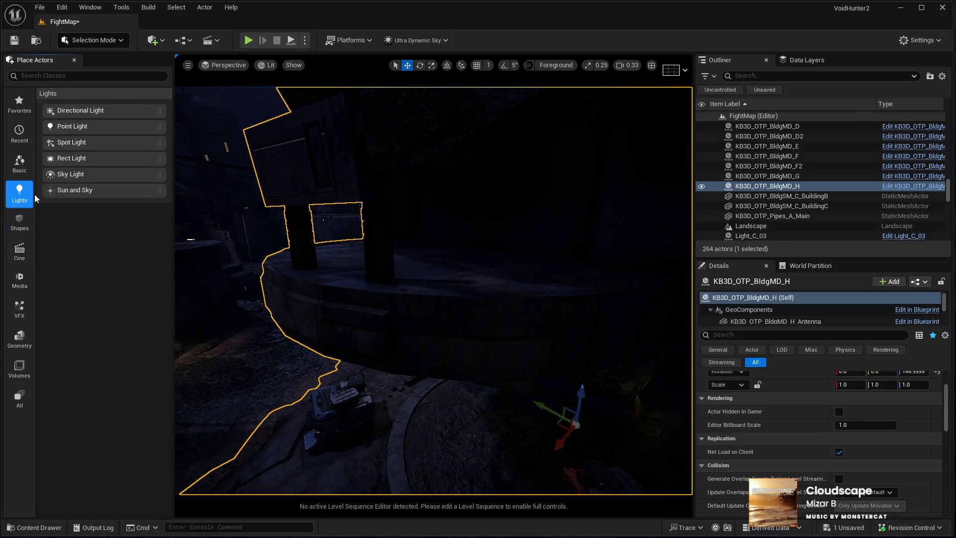
{"action": "left_click_drag", "start_coordinate": [500, 330], "coordinate": [533, 383]}
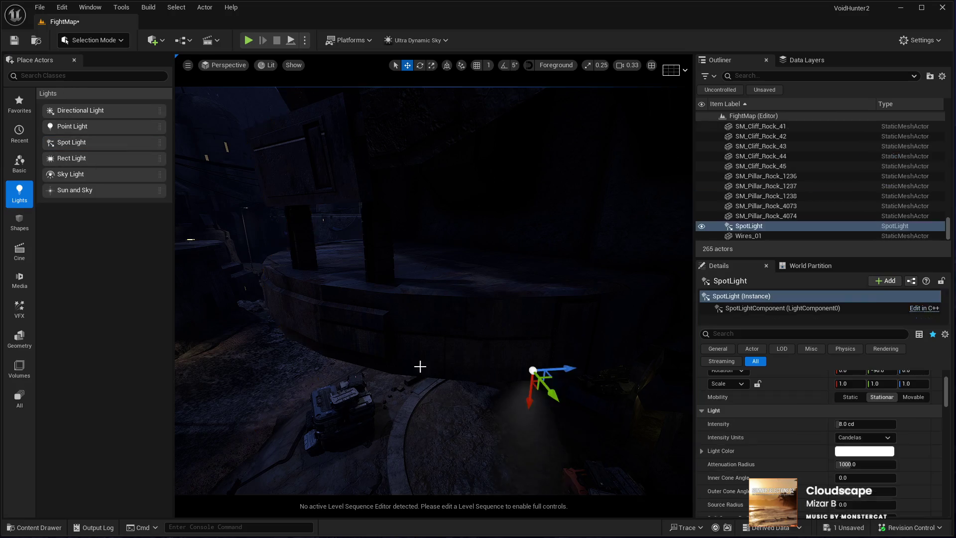
{"action": "key", "text": "f"}
Move the spotlight up with the translate gizmo so it sits above the crates
{"action": "left_click_drag", "start_coordinate": [517, 309], "coordinate": [495, 309]}
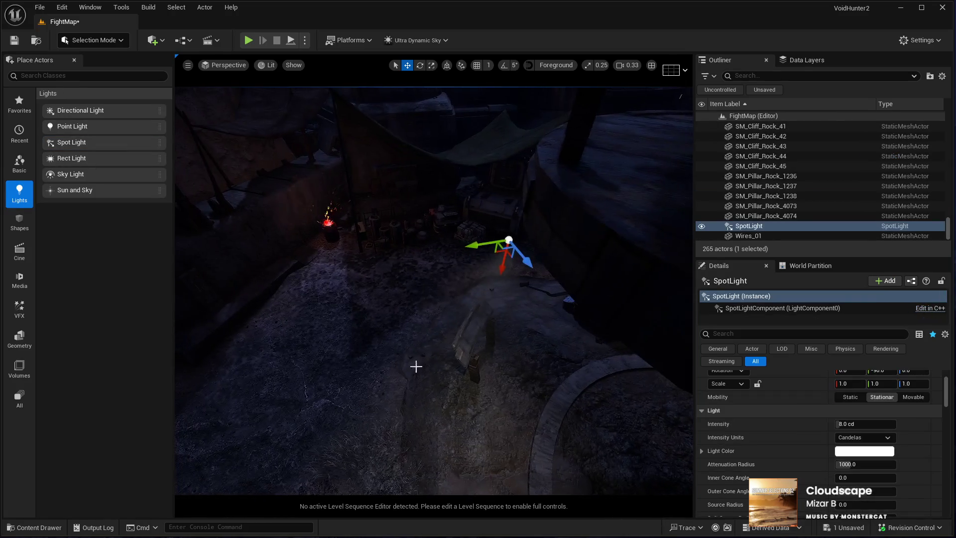
{"action": "key", "text": "e"}
{"action": "key", "text": "w"}
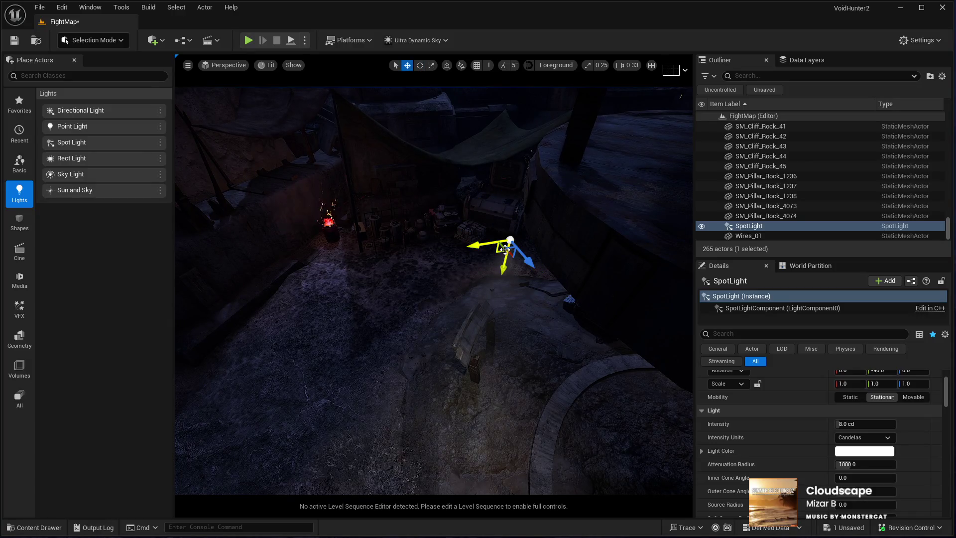
{"action": "mouse_move", "coordinate": [505, 248]}
{"action": "left_mouse_down"}
{"action": "mouse_move", "coordinate": [520, 215]}
{"action": "mouse_move", "coordinate": [498, 222]}
{"action": "mouse_move", "coordinate": [536, 204]}
{"action": "left_mouse_up"}
{"action": "mouse_move", "coordinate": [463, 248]}
{"action": "left_mouse_down"}
{"action": "mouse_move", "coordinate": [485, 246]}
{"action": "mouse_move", "coordinate": [451, 254]}
{"action": "left_mouse_up"}
{"action": "left_click", "coordinate": [843, 424]}
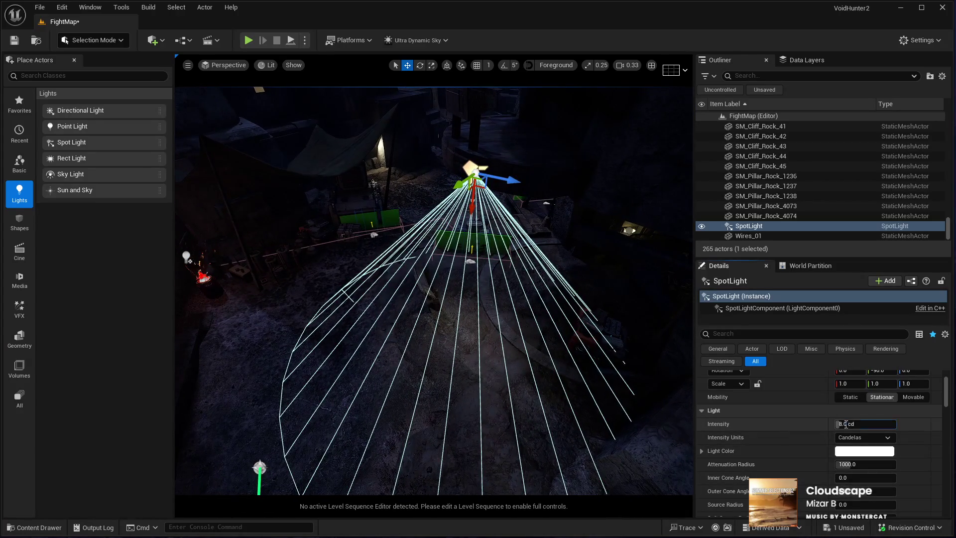
Set the spotlight's Intensity to 50 cd and Volumetric Scattering Intensity to 10
{"action": "type", "text": "50"}
{"action": "key", "text": "Return"}
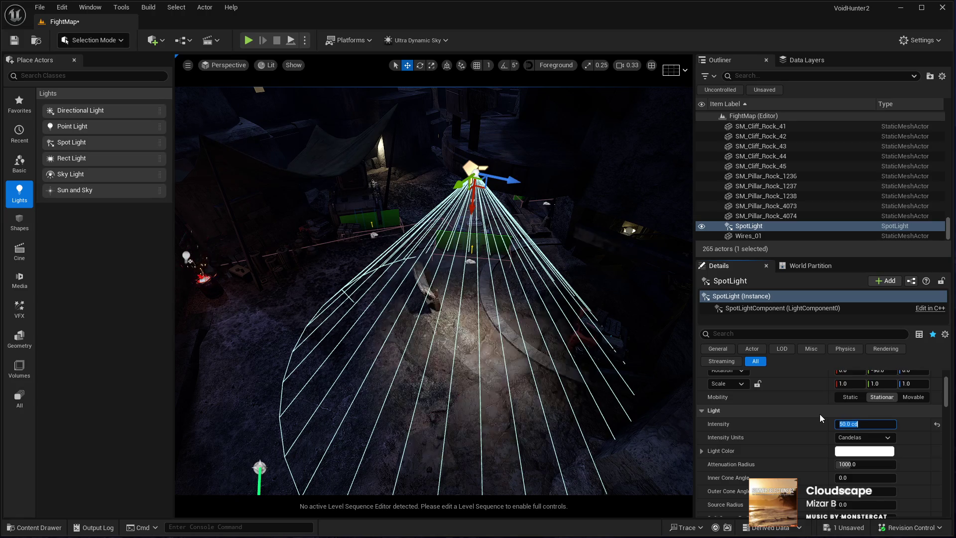
{"action": "scroll", "coordinate": [751, 443], "scroll_direction": "down", "scroll_amount": 5}
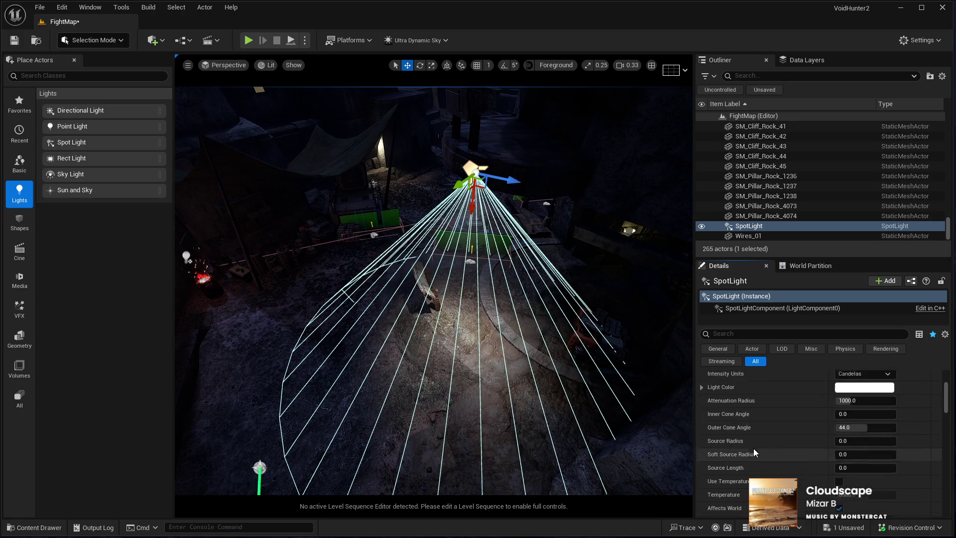
{"action": "scroll", "coordinate": [859, 447], "scroll_direction": "down", "scroll_amount": 1}
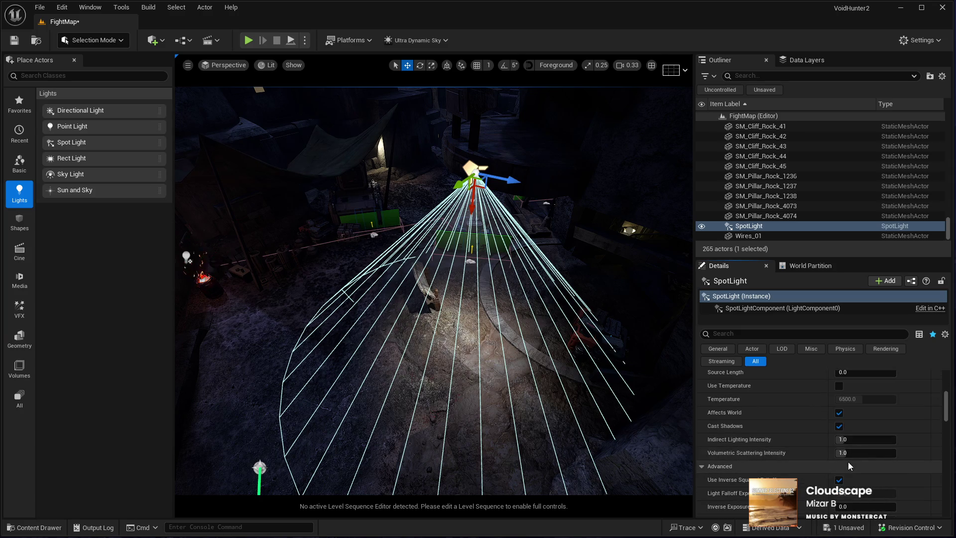
{"action": "left_click", "coordinate": [847, 462]}
{"action": "left_click", "coordinate": [865, 453]}
{"action": "type", "text": "10"}
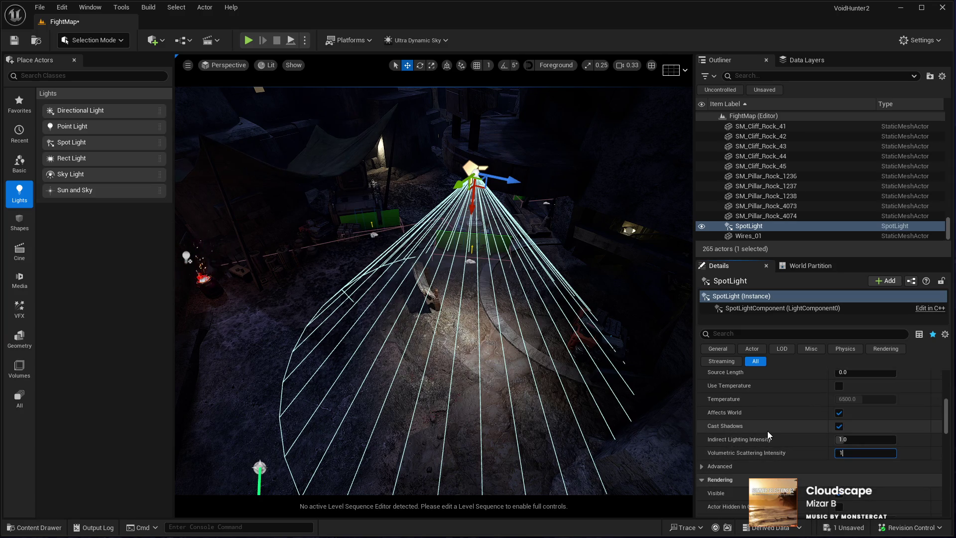
{"action": "key", "text": "Return"}
Fly the view down toward the ground and frame the spotlight again
{"action": "mouse_move", "coordinate": [554, 434]}
{"action": "left_mouse_down"}
{"action": "mouse_move", "coordinate": [528, 448]}
{"action": "mouse_move", "coordinate": [498, 428]}
{"action": "mouse_move", "coordinate": [453, 343]}
{"action": "mouse_move", "coordinate": [489, 340]}
{"action": "mouse_move", "coordinate": [489, 315]}
{"action": "mouse_move", "coordinate": [475, 326]}
{"action": "mouse_move", "coordinate": [492, 159]}
{"action": "left_mouse_up"}
{"action": "key", "text": "e"}
{"action": "key", "text": "r"}
{"action": "key", "text": "f"}
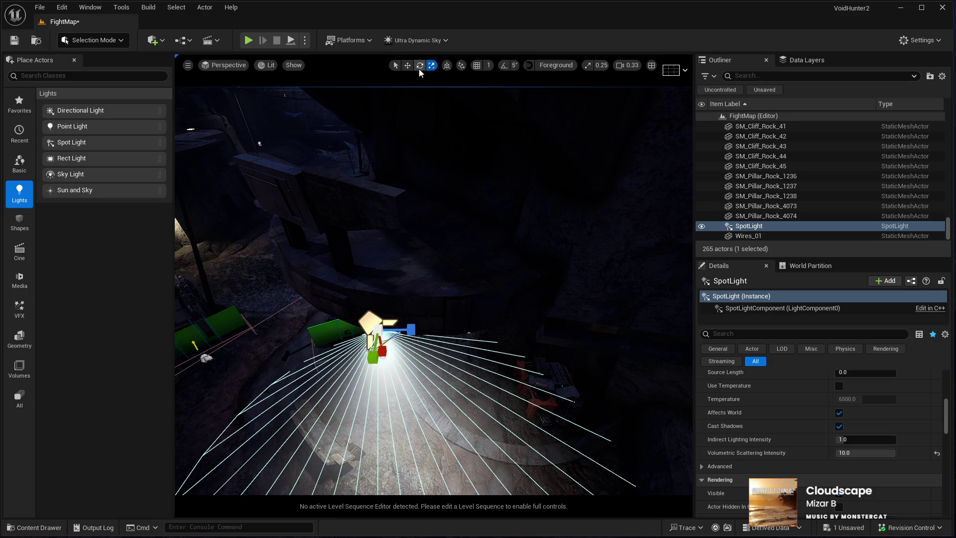
Tilt the spotlight with the rotation rings so its cone aims diagonally across the ground
{"action": "left_click", "coordinate": [420, 68]}
{"action": "mouse_move", "coordinate": [441, 243]}
{"action": "left_mouse_down"}
{"action": "mouse_move", "coordinate": [448, 239]}
{"action": "mouse_move", "coordinate": [441, 243]}
{"action": "left_mouse_up"}
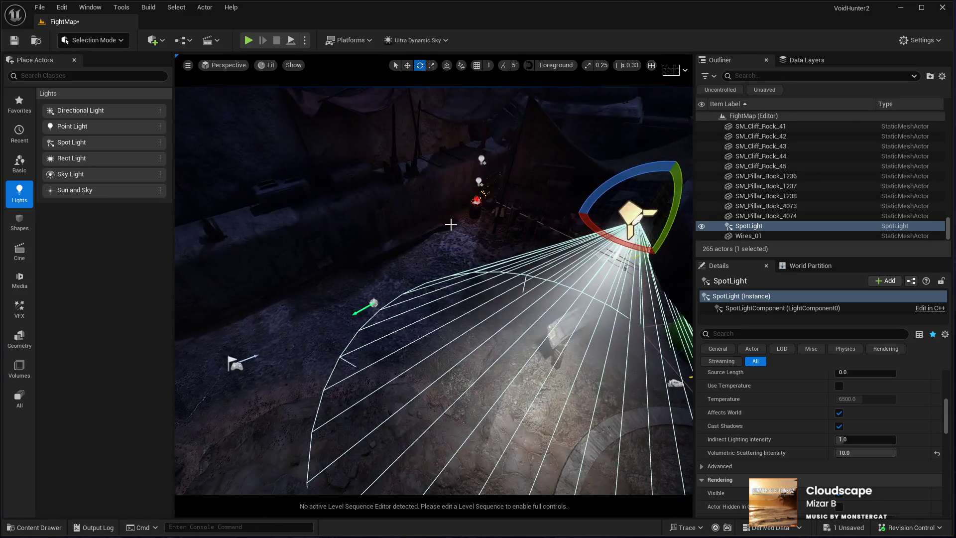
{"action": "left_click_drag", "start_coordinate": [590, 226], "coordinate": [578, 275]}
{"action": "left_click_drag", "start_coordinate": [433, 298], "coordinate": [426, 264]}
{"action": "left_click_drag", "start_coordinate": [393, 227], "coordinate": [394, 227]}
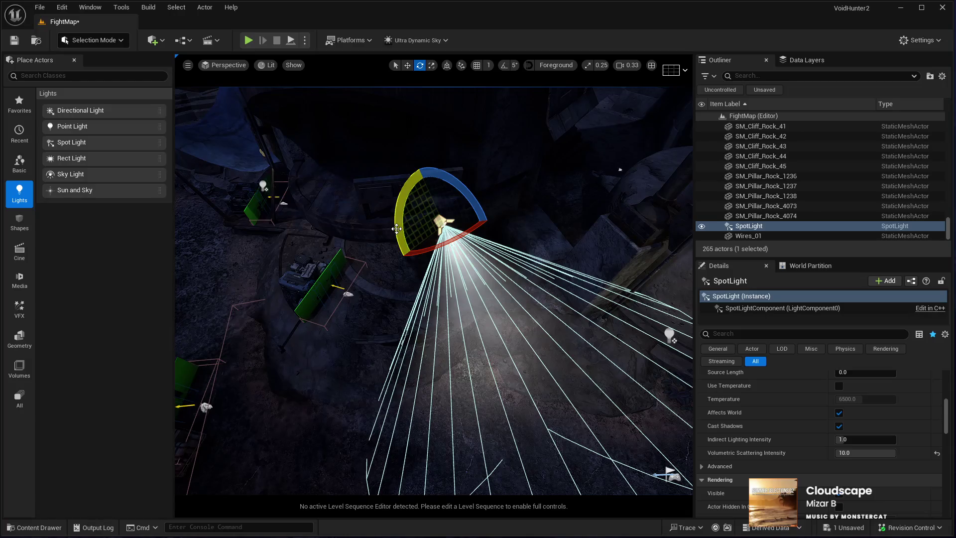
{"action": "left_click_drag", "start_coordinate": [464, 273], "coordinate": [464, 273]}
{"action": "mouse_move", "coordinate": [464, 273]}
{"action": "left_mouse_down"}
{"action": "mouse_move", "coordinate": [383, 274]}
{"action": "mouse_move", "coordinate": [473, 257]}
{"action": "left_mouse_up"}
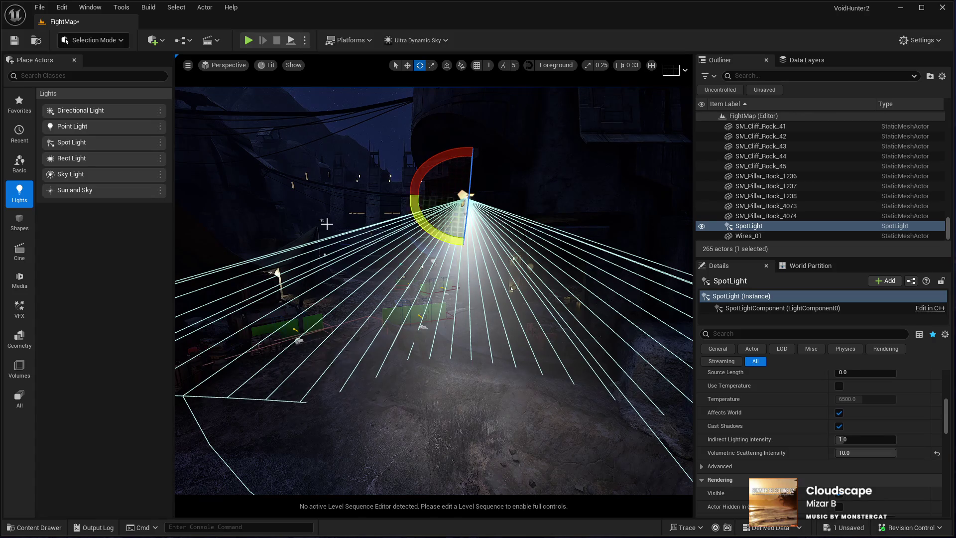
View the spotlight's cone from above and start lowering its Outer Cone Angle from 44.0
{"action": "key", "text": "f"}
{"action": "left_click_drag", "start_coordinate": [339, 354], "coordinate": [299, 333]}
{"action": "left_click_drag", "start_coordinate": [572, 286], "coordinate": [594, 283]}
{"action": "scroll", "coordinate": [757, 405], "scroll_direction": "down", "scroll_amount": 3}
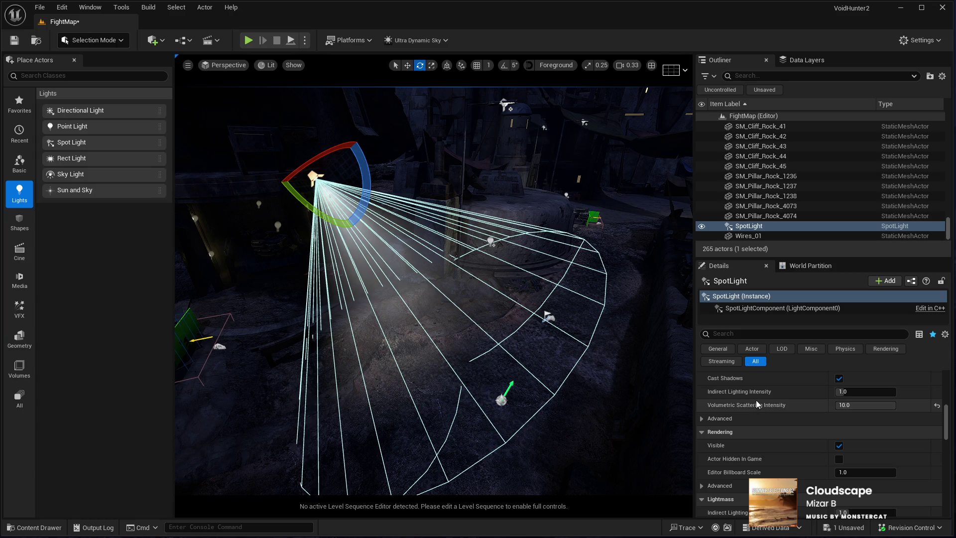
{"action": "scroll", "coordinate": [840, 475], "scroll_direction": "up", "scroll_amount": 10}
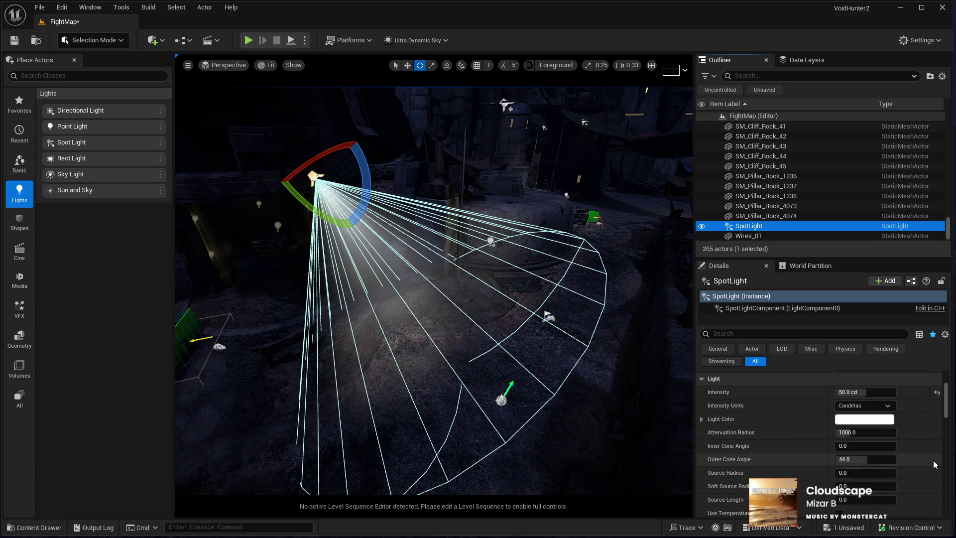
{"action": "scroll", "coordinate": [754, 429], "scroll_direction": "down", "scroll_amount": 2}
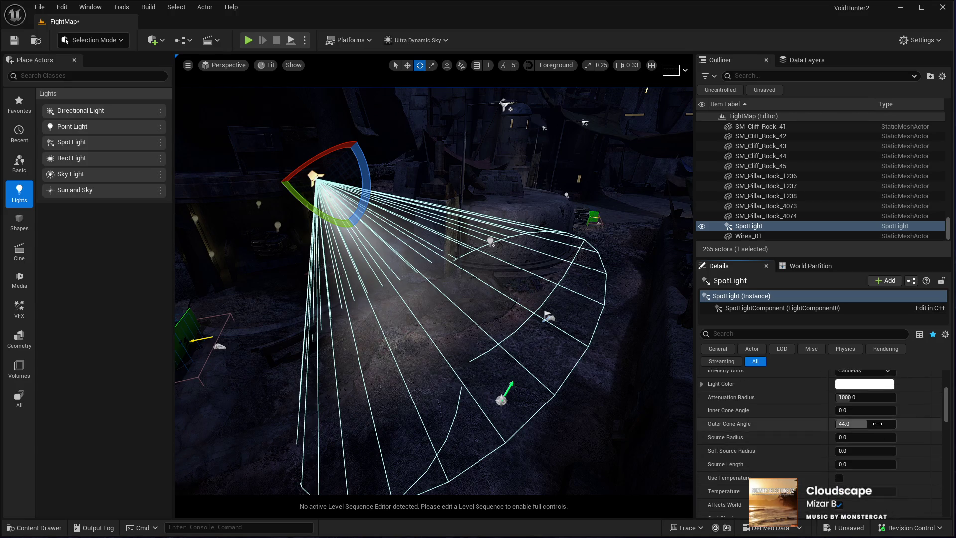
{"action": "mouse_move", "coordinate": [853, 424]}
{"action": "left_mouse_down"}
{"action": "mouse_move", "coordinate": [876, 424]}
{"action": "mouse_move", "coordinate": [849, 423]}
{"action": "left_mouse_up"}
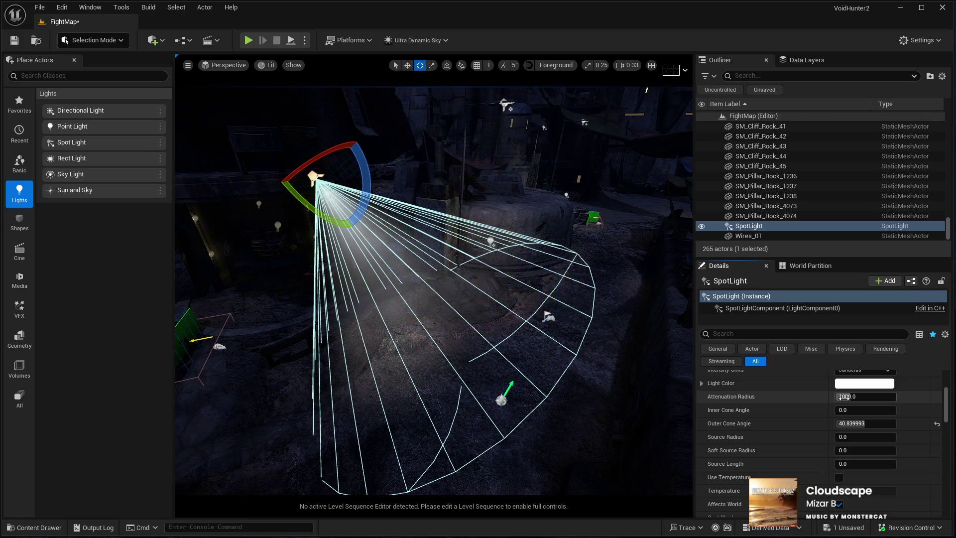
Settle the Outer Cone Angle near 35.78, check the beam, and launch Play In Editor
{"action": "mouse_move", "coordinate": [433, 298]}
{"action": "left_mouse_down"}
{"action": "mouse_move", "coordinate": [471, 260]}
{"action": "mouse_move", "coordinate": [489, 276]}
{"action": "left_mouse_up"}
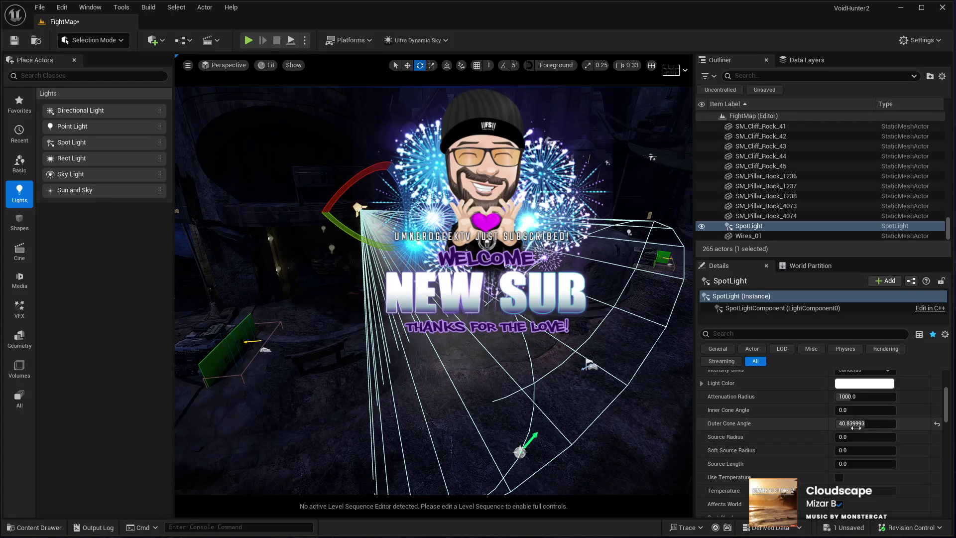
{"action": "left_click_drag", "start_coordinate": [865, 423], "coordinate": [846, 424]}
{"action": "mouse_move", "coordinate": [433, 289]}
{"action": "left_mouse_down"}
{"action": "mouse_move", "coordinate": [438, 269]}
{"action": "mouse_move", "coordinate": [421, 294]}
{"action": "mouse_move", "coordinate": [433, 279]}
{"action": "left_mouse_up"}
{"action": "mouse_move", "coordinate": [494, 359]}
{"action": "left_mouse_down"}
{"action": "mouse_move", "coordinate": [491, 349]}
{"action": "mouse_move", "coordinate": [495, 359]}
{"action": "left_mouse_up"}
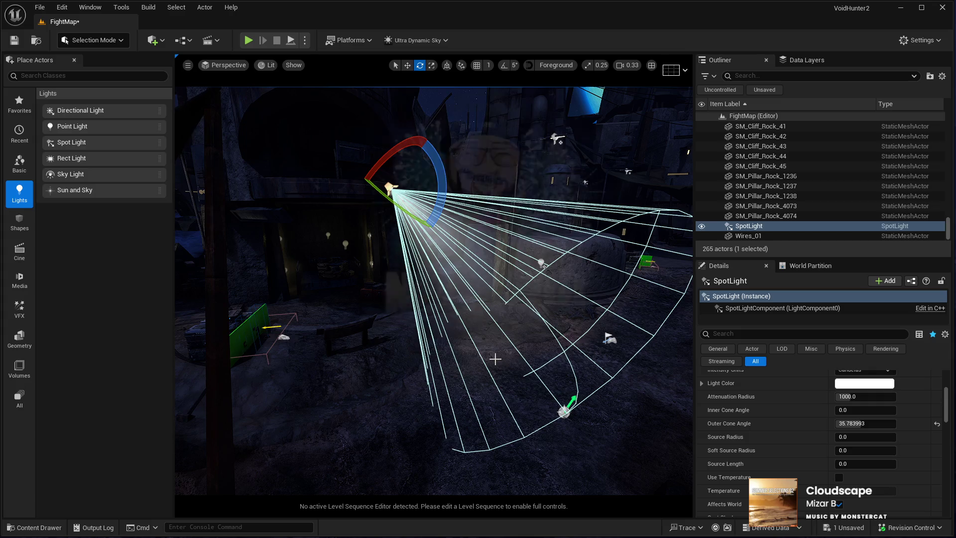
{"action": "left_click_drag", "start_coordinate": [495, 358], "coordinate": [697, 308]}
{"action": "left_click_drag", "start_coordinate": [433, 298], "coordinate": [348, 299]}
{"action": "key", "text": "alt+p"}
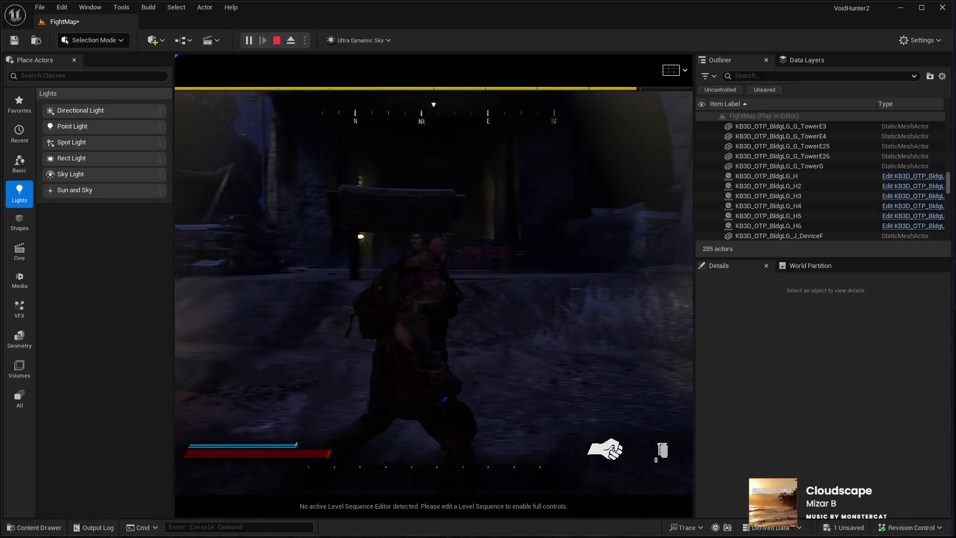
Run the character toward the table in the play test, then stop playing
{"action": "key", "text": "w"}
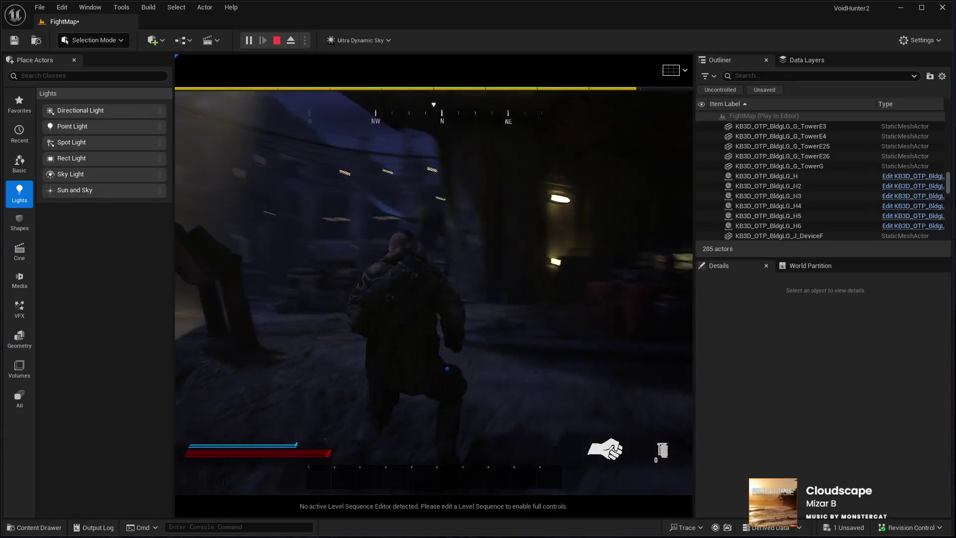
{"action": "key", "text": "w"}
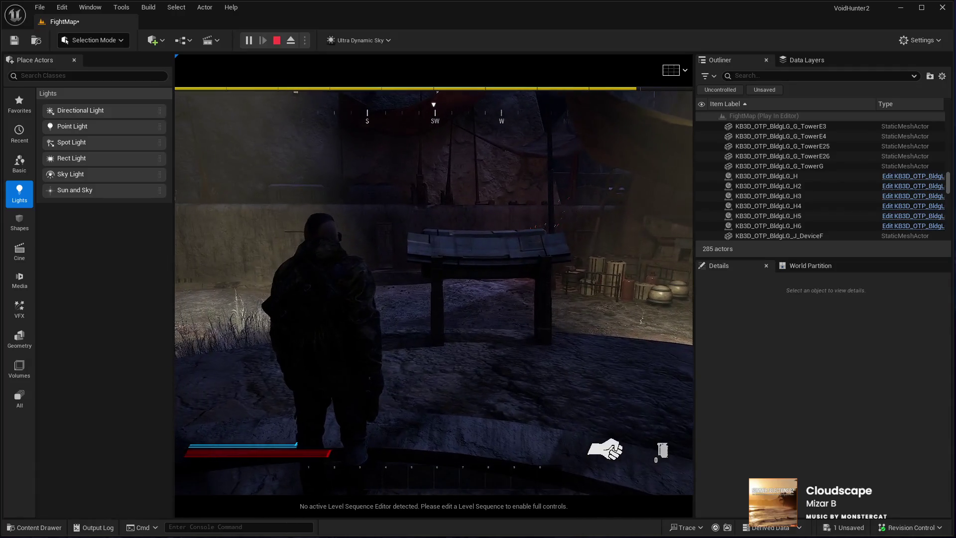
{"action": "key", "text": "Escape"}
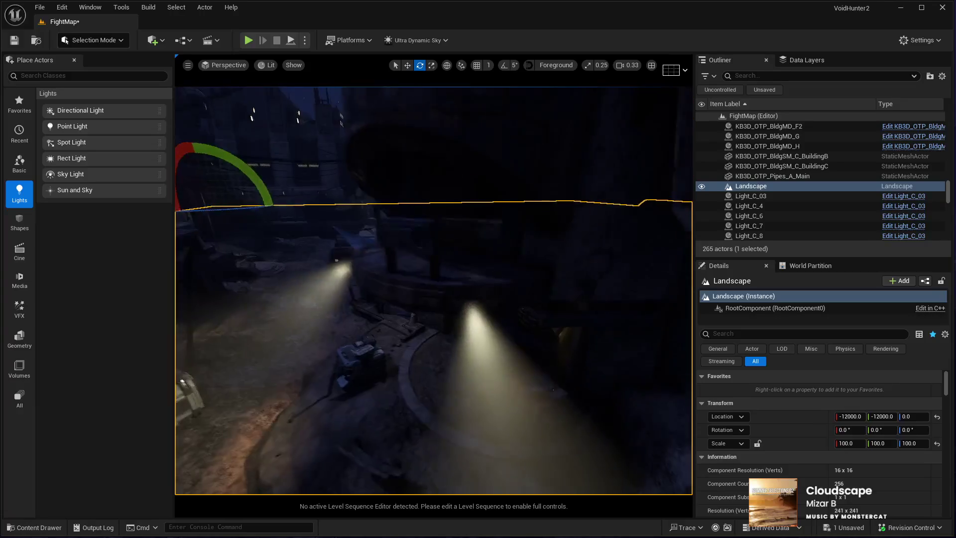
Select SpotLight and SpotLight2 together, set their Intensity to 20 cd, then deselect them
{"action": "mouse_move", "coordinate": [302, 353]}
{"action": "left_mouse_down"}
{"action": "mouse_move", "coordinate": [294, 343]}
{"action": "mouse_move", "coordinate": [303, 353]}
{"action": "left_mouse_up"}
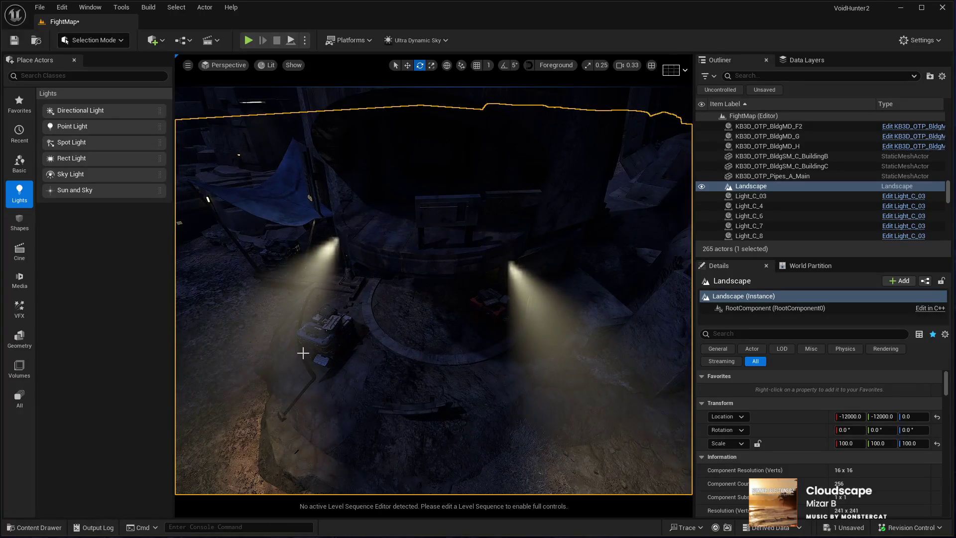
{"action": "mouse_move", "coordinate": [254, 351]}
{"action": "left_mouse_down"}
{"action": "mouse_move", "coordinate": [271, 343]}
{"action": "mouse_move", "coordinate": [278, 365]}
{"action": "mouse_move", "coordinate": [286, 363]}
{"action": "left_mouse_up"}
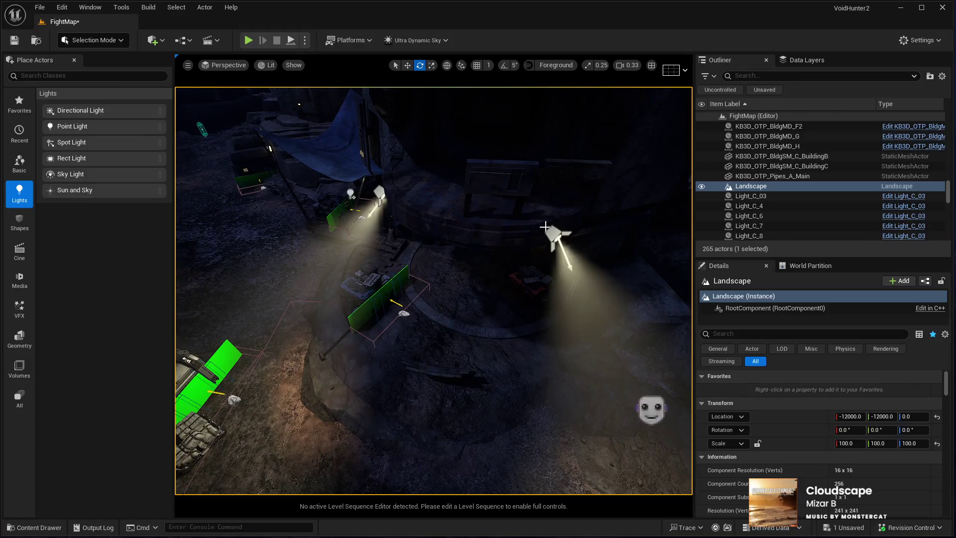
{"action": "left_click", "coordinate": [550, 231]}
{"action": "left_click", "coordinate": [379, 195], "text": "ctrl"}
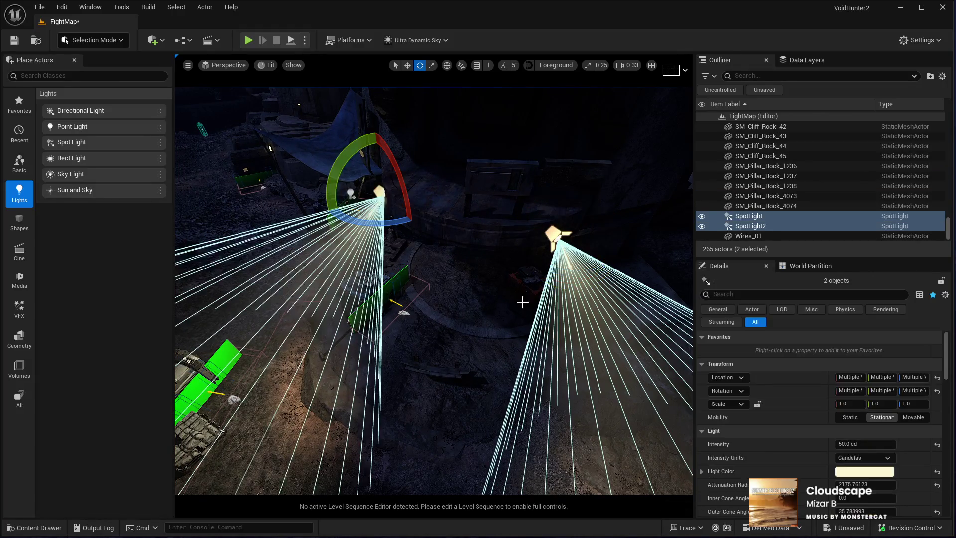
{"action": "left_click", "coordinate": [847, 443]}
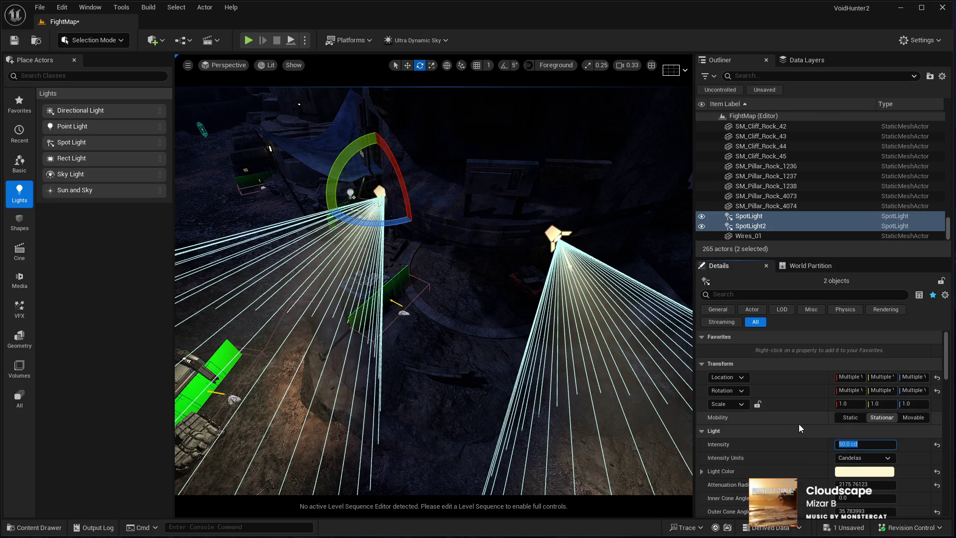
{"action": "type", "text": "20"}
{"action": "key", "text": "Return"}
{"action": "left_click_drag", "start_coordinate": [441, 405], "coordinate": [444, 405]}
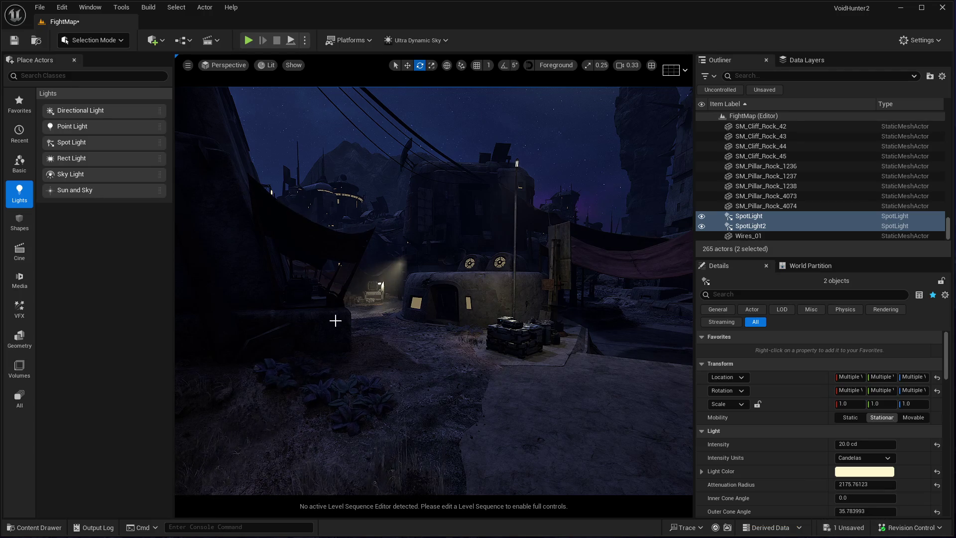
{"action": "left_click", "coordinate": [482, 471]}
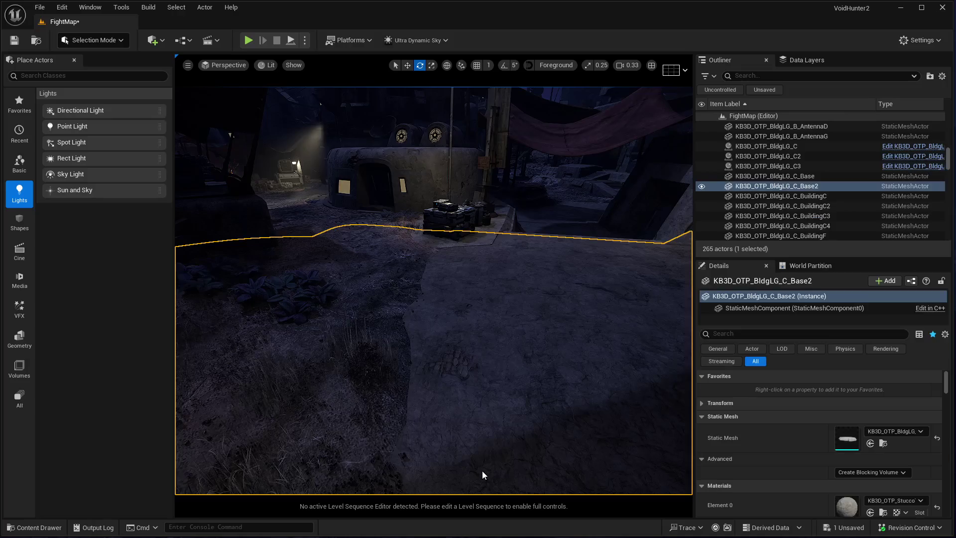
Start a new play test and walk past the bunker and domed building into the open area
{"action": "key", "text": "alt+p"}
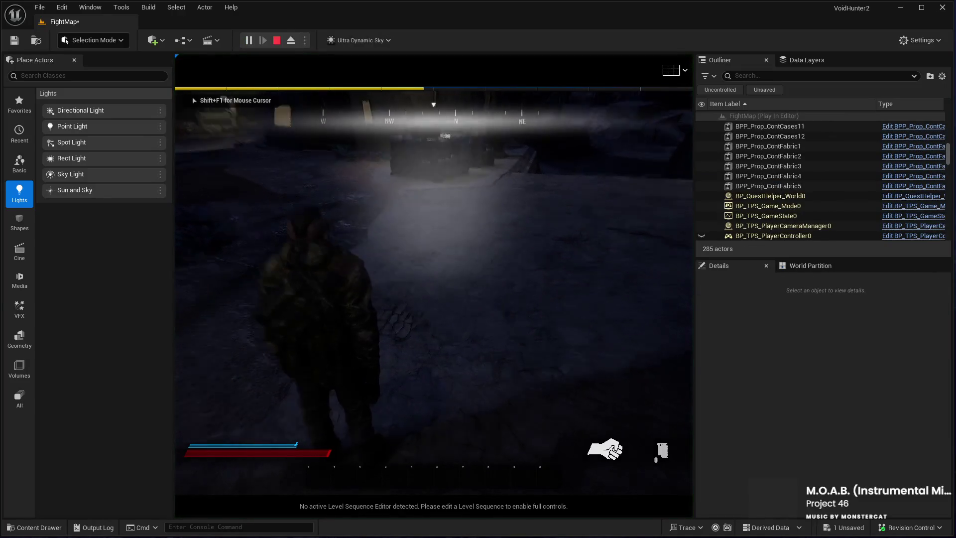
{"action": "key", "text": "w"}
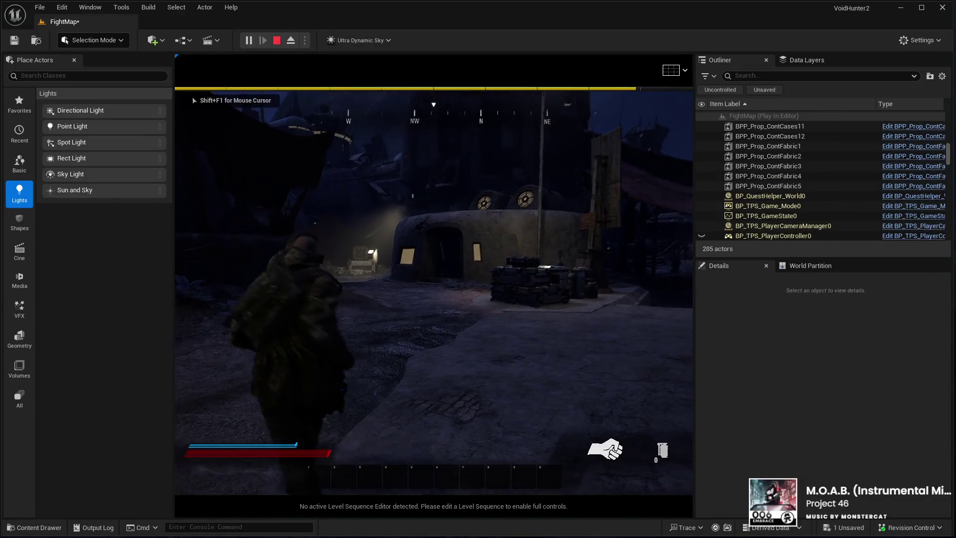
{"action": "key", "text": "d"}
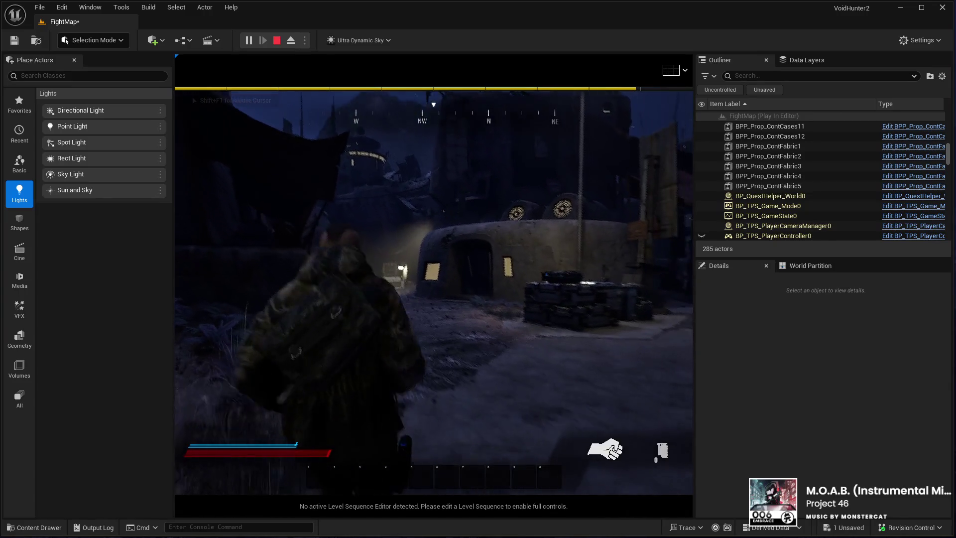
{"action": "key", "text": "a"}
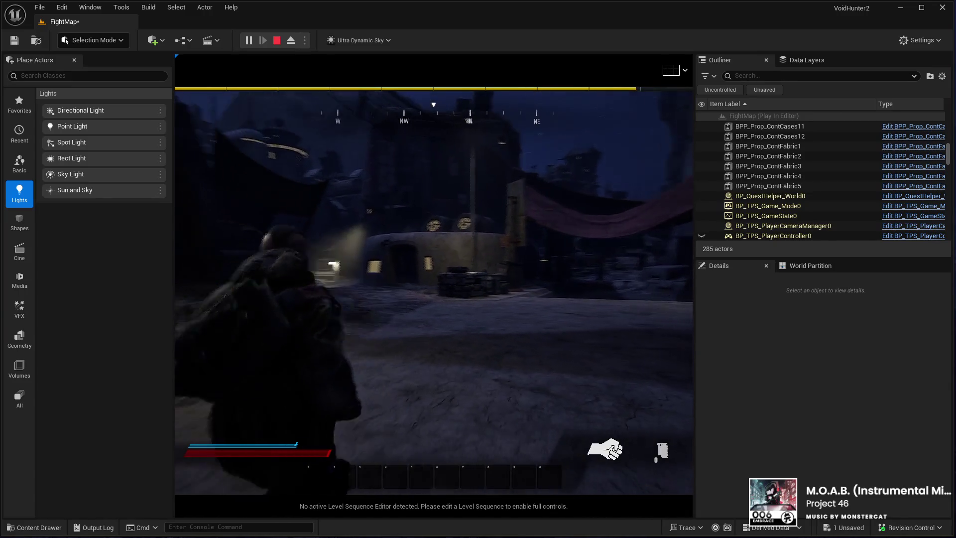
{"action": "key", "text": "w"}
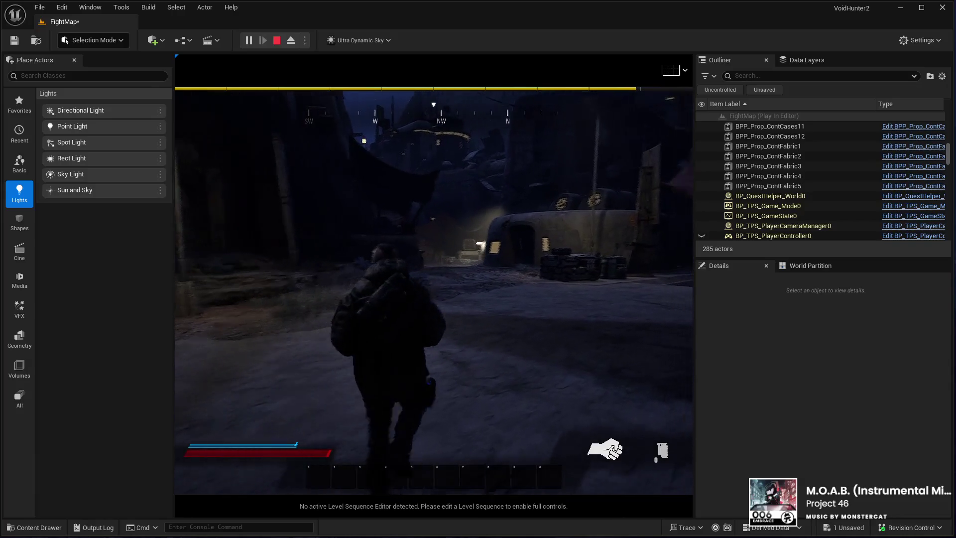
{"action": "key", "text": "w"}
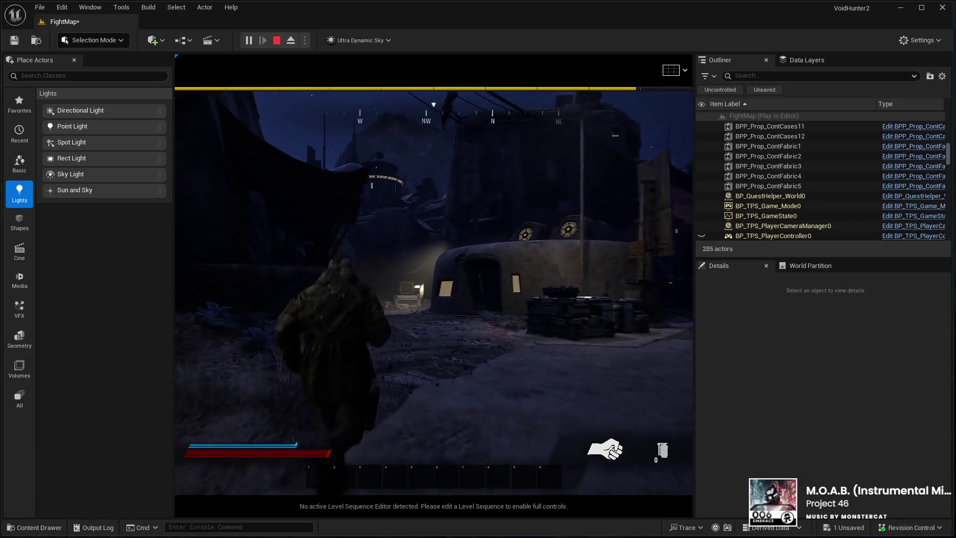
{"action": "key", "text": "w"}
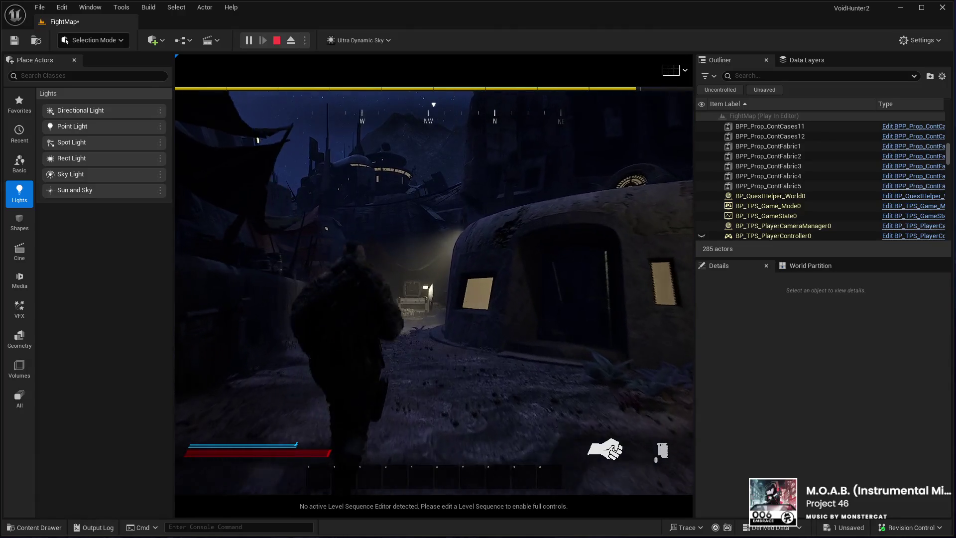
{"action": "key", "text": "w"}
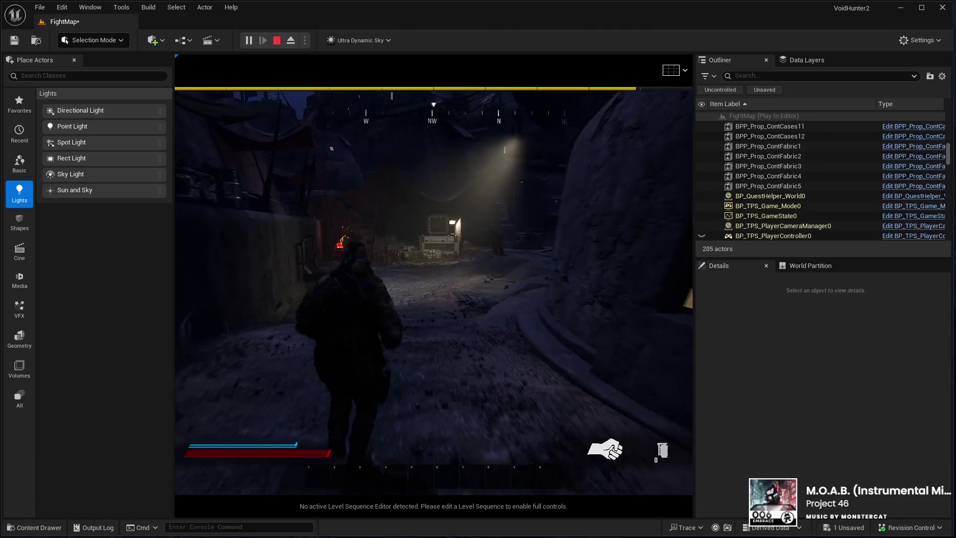
{"action": "key", "text": "w"}
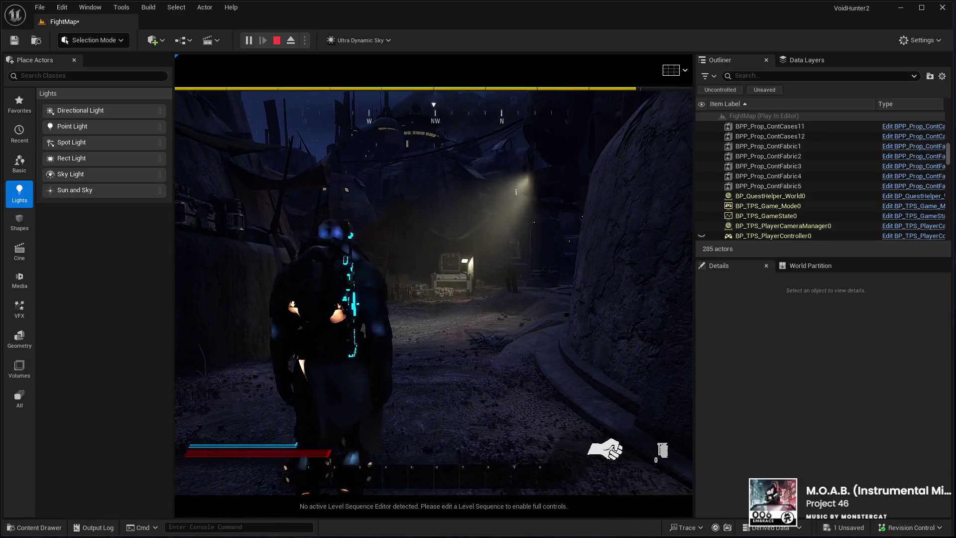
Make the game view fullscreen and move around the alley with the revolver equipped
{"action": "key", "text": "F11"}
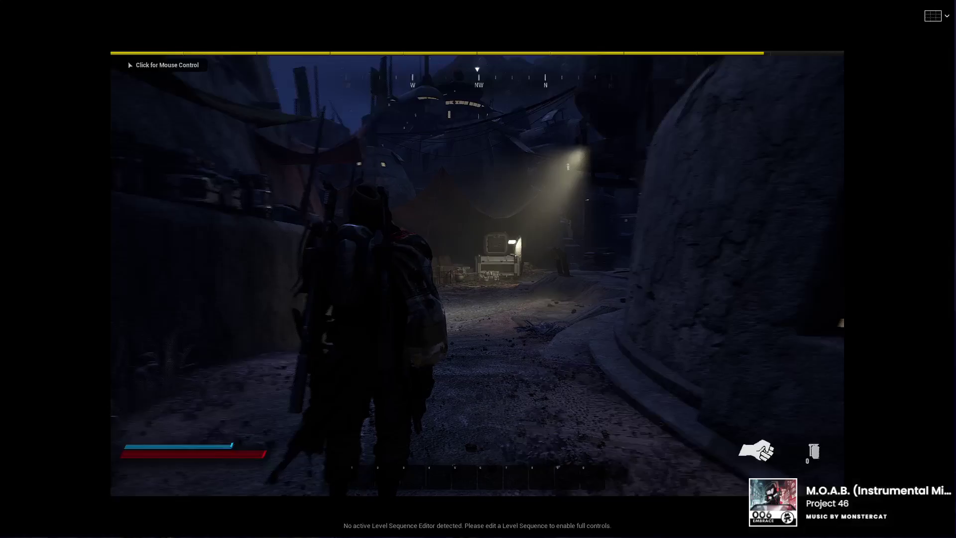
{"action": "key", "text": "s"}
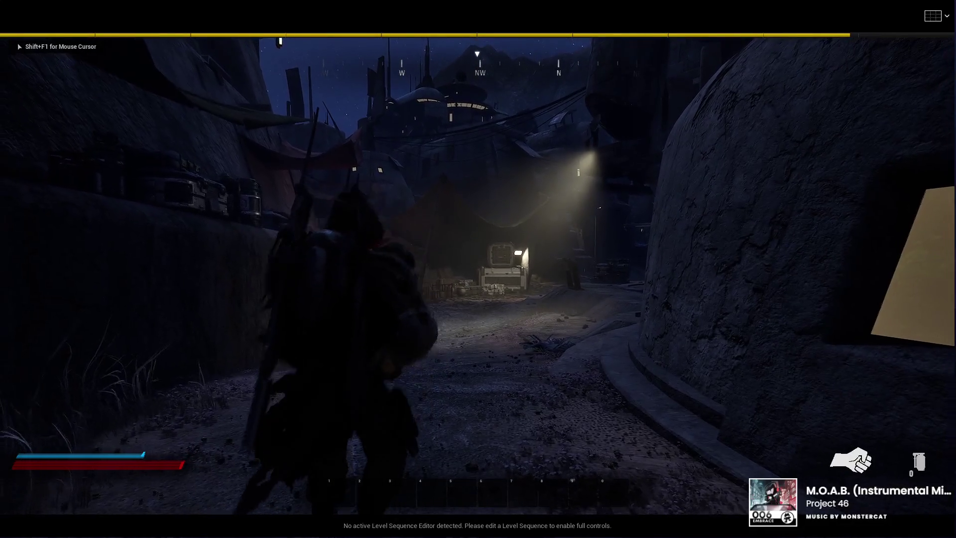
{"action": "key", "text": "s"}
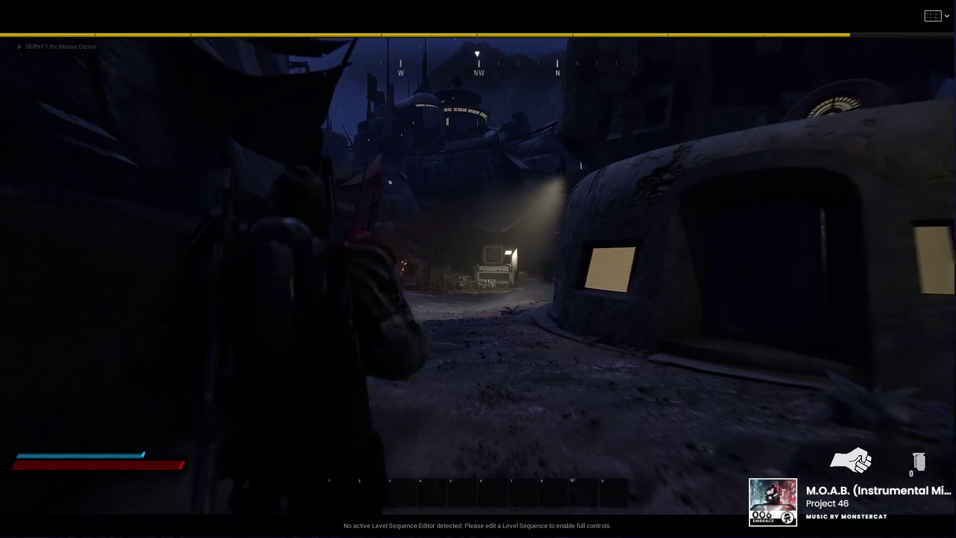
{"action": "key", "text": "1"}
{"action": "key", "text": "a"}
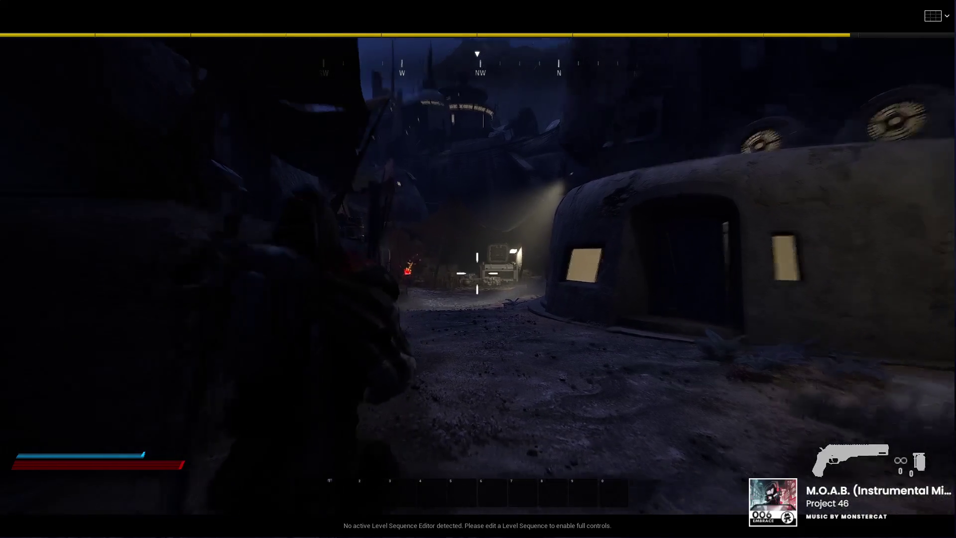
{"action": "key", "text": "d"}
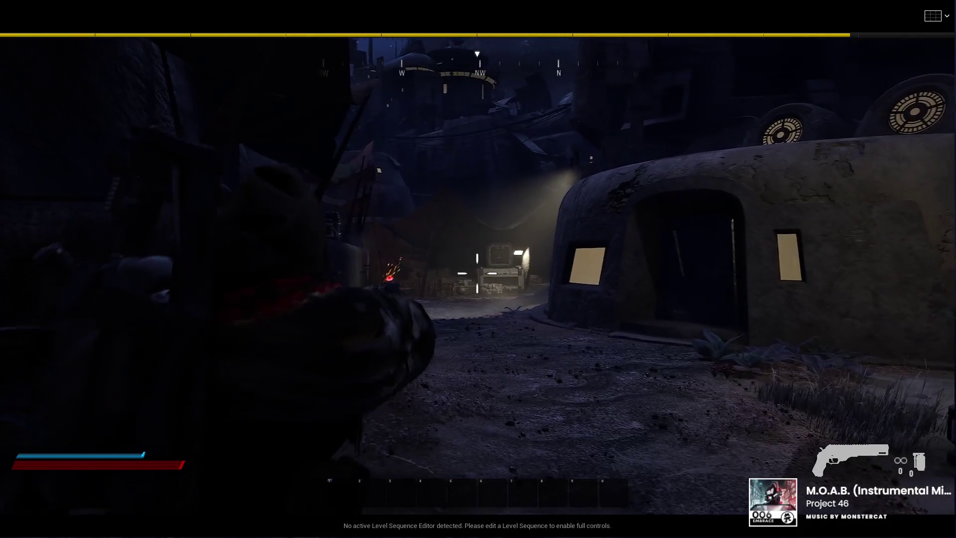
{"action": "key", "text": "s"}
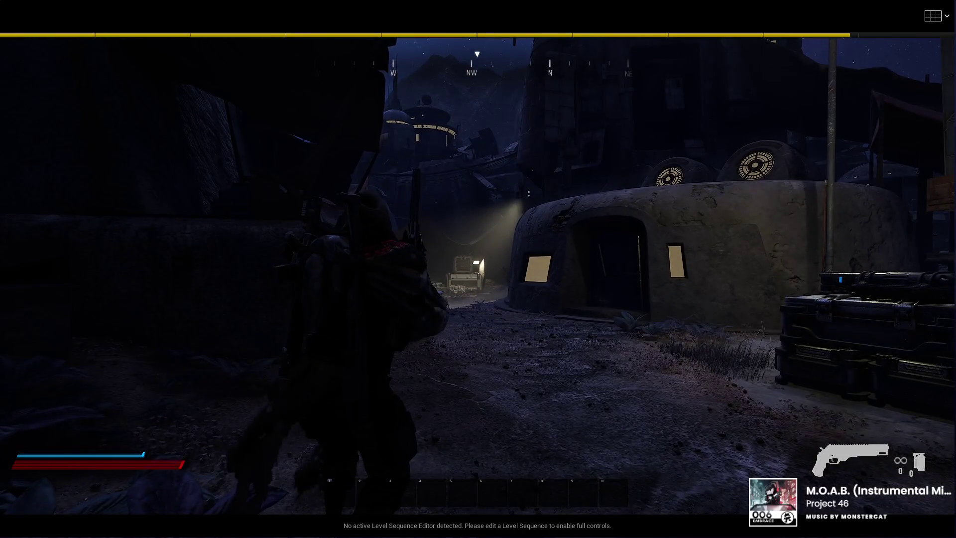
Switch to the shotgun, aim down the alley, then turn on night vision
{"action": "key", "text": "w"}
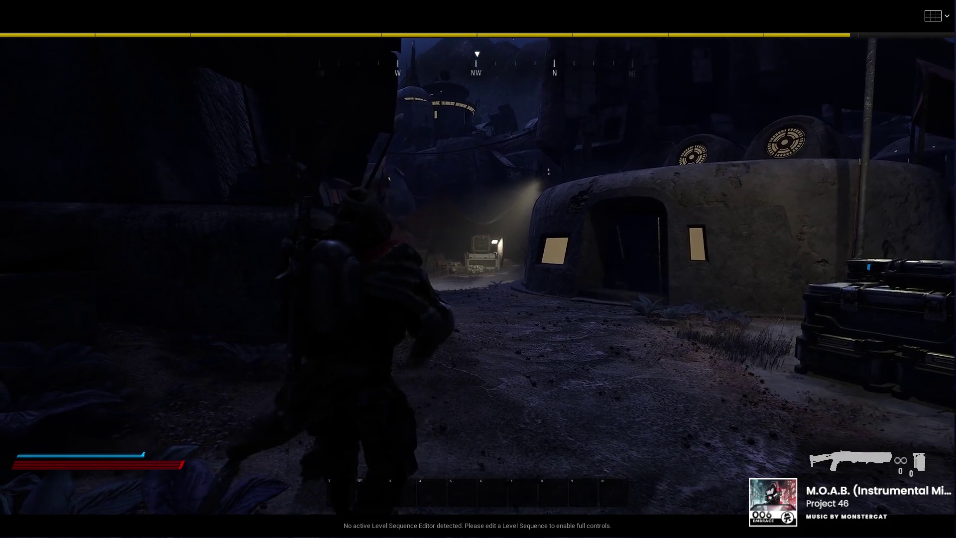
{"action": "key", "text": "w"}
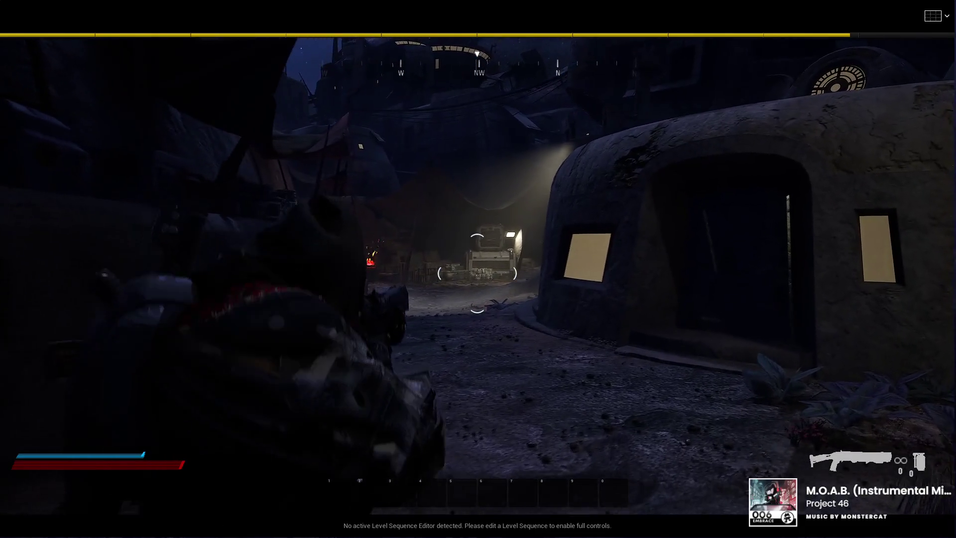
{"action": "key", "text": "s"}
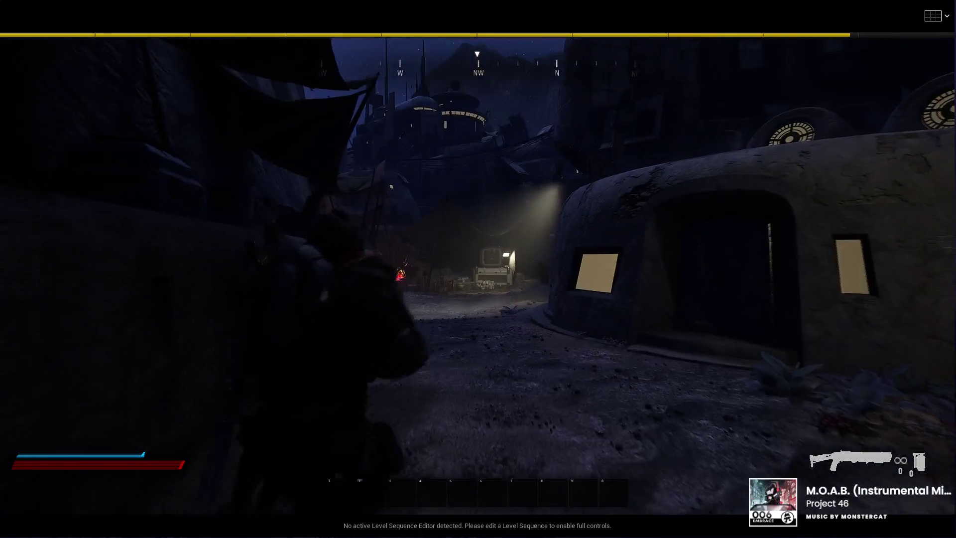
{"action": "key", "text": "s"}
{"action": "key", "text": "w"}
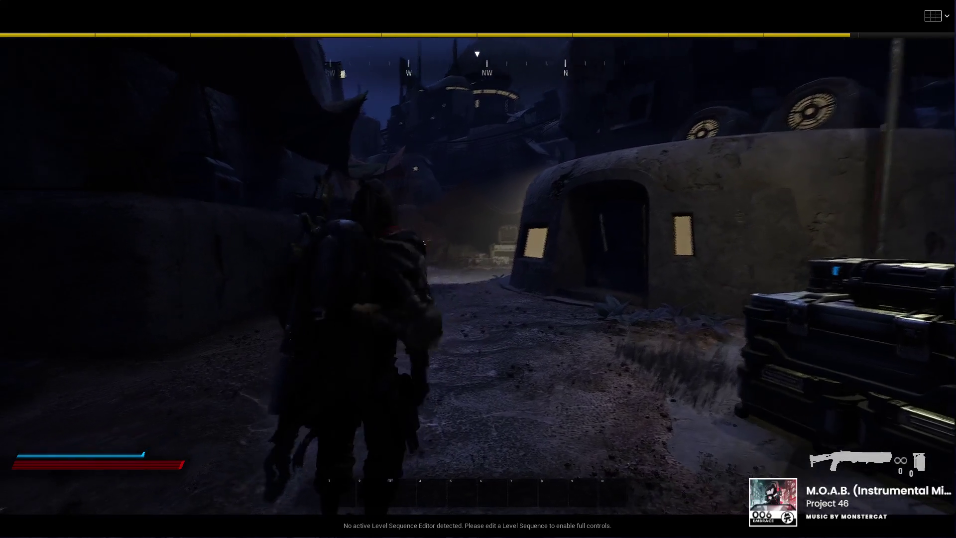
{"action": "key", "text": "w"}
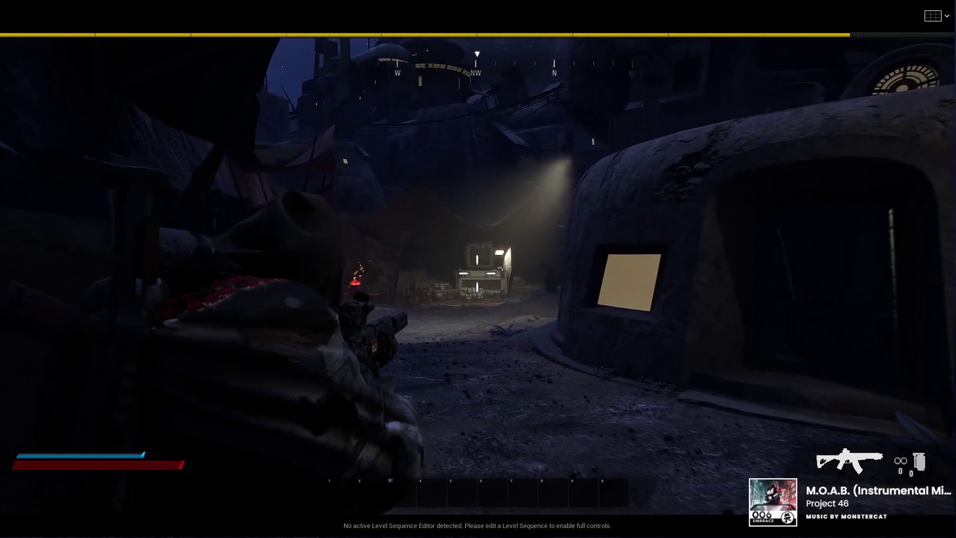
{"action": "key", "text": "7"}
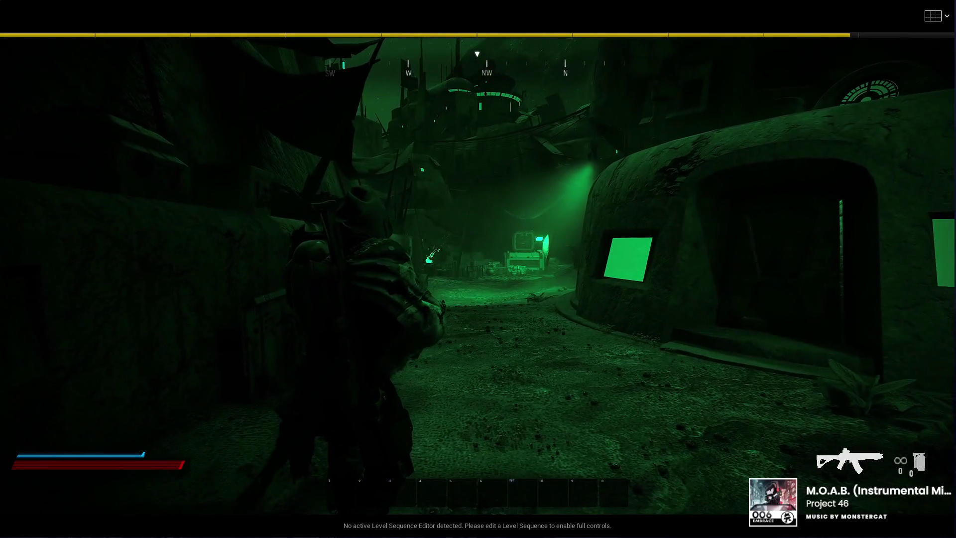
Advance down the alley in night vision, then thermal vision, then normal view toward the domed building
{"action": "key", "text": "w"}
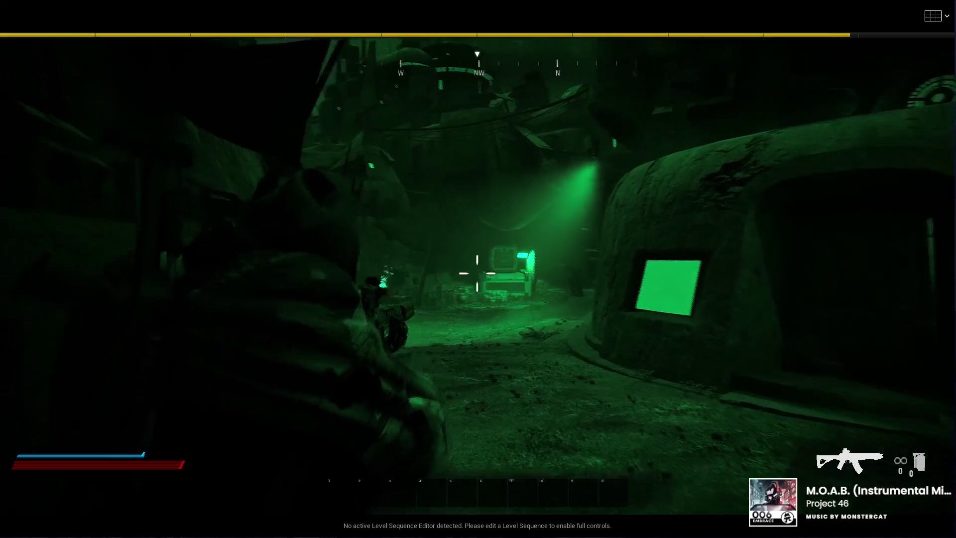
{"action": "key", "text": "w"}
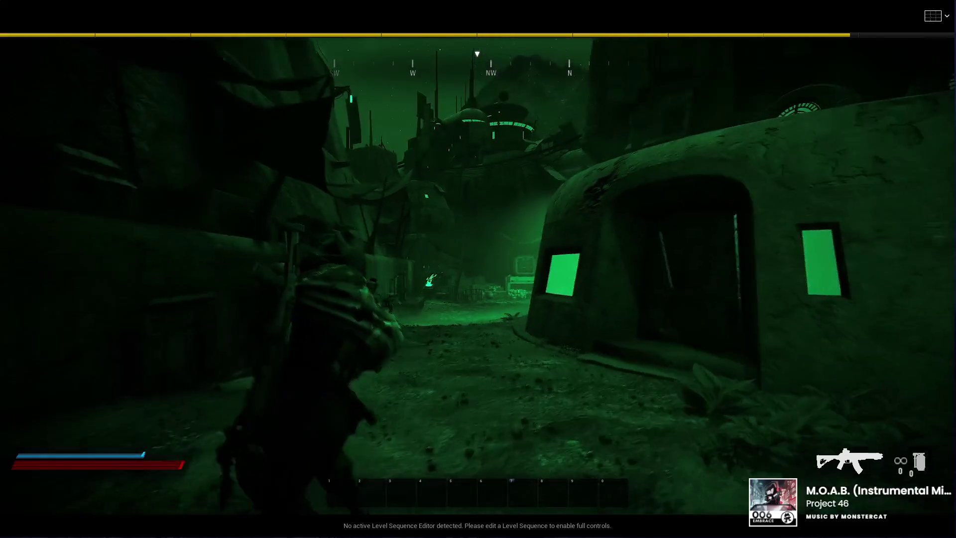
{"action": "key", "text": "n"}
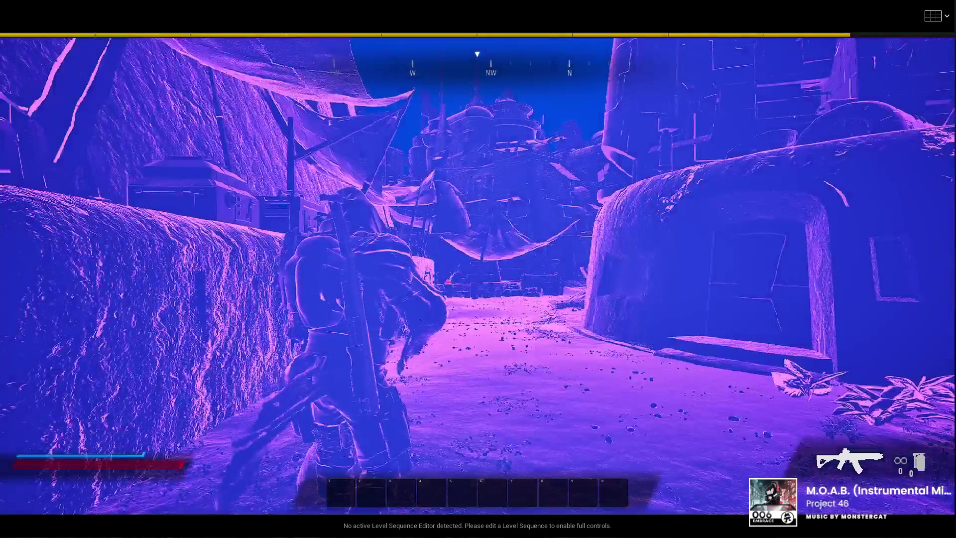
{"action": "key", "text": "w"}
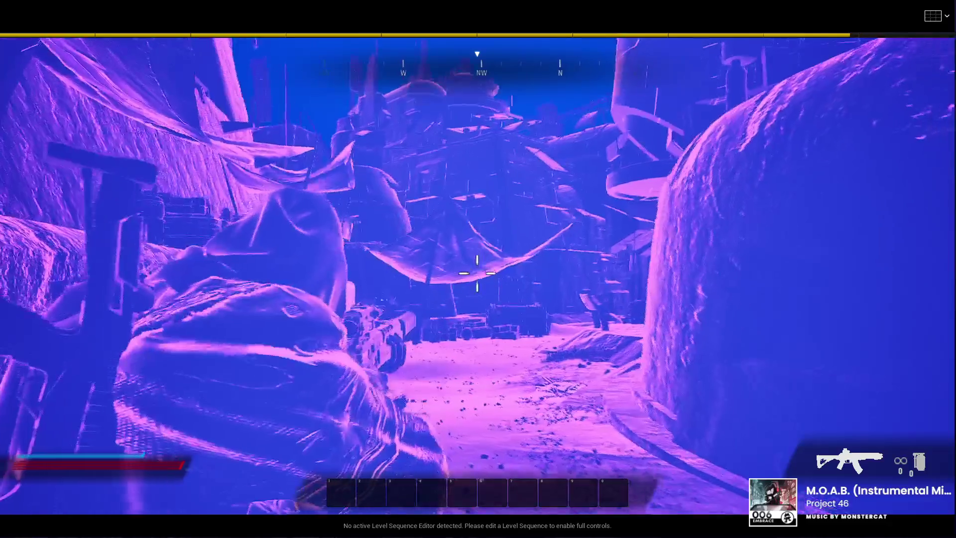
{"action": "key", "text": "n"}
{"action": "key", "text": "w"}
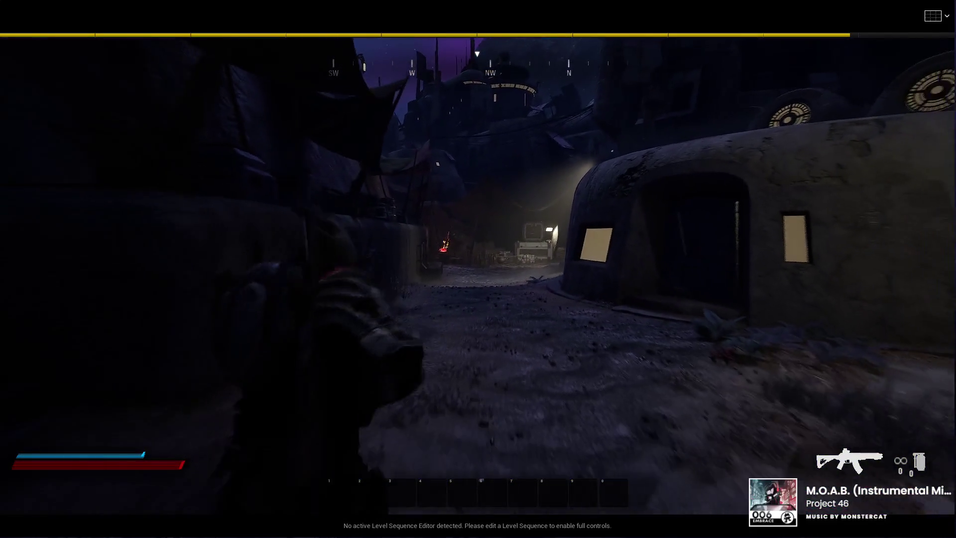
{"action": "key", "text": "w"}
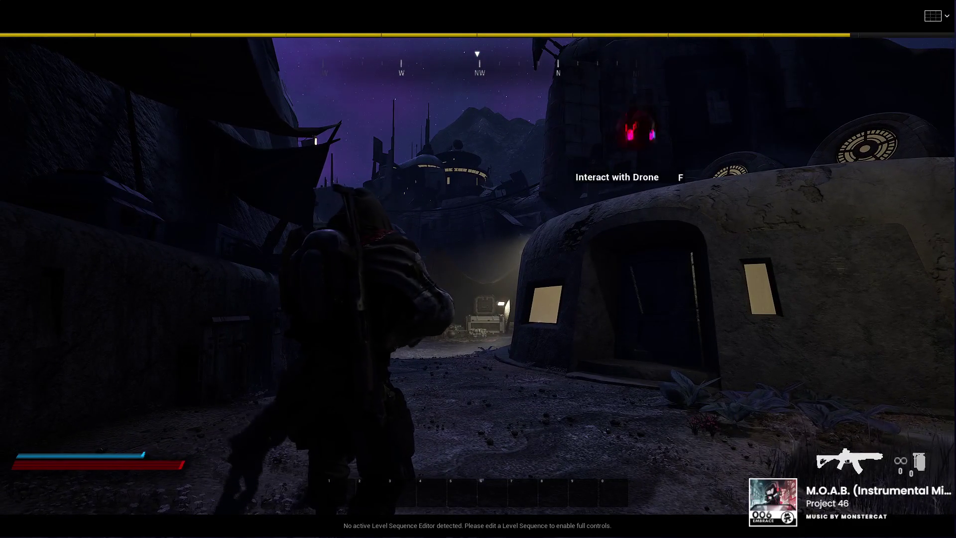
Fly the drone out and back via its camera feed, recall it, then stop the play test
{"action": "key", "text": "f"}
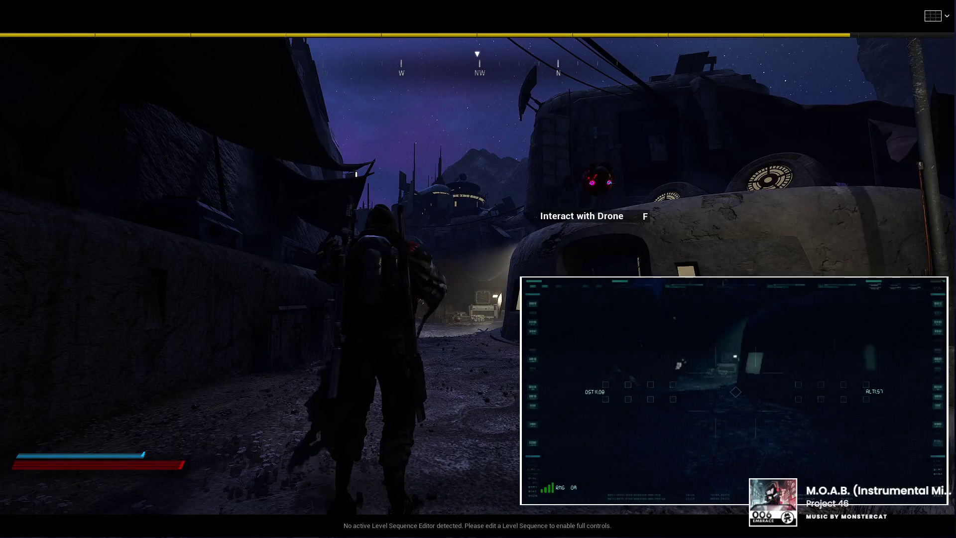
{"action": "key", "text": "w"}
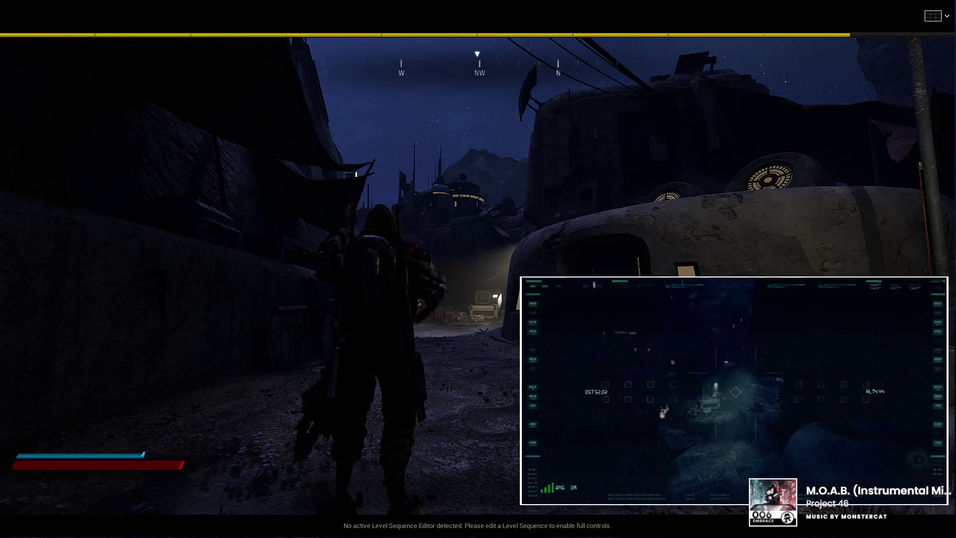
{"action": "key", "text": "s"}
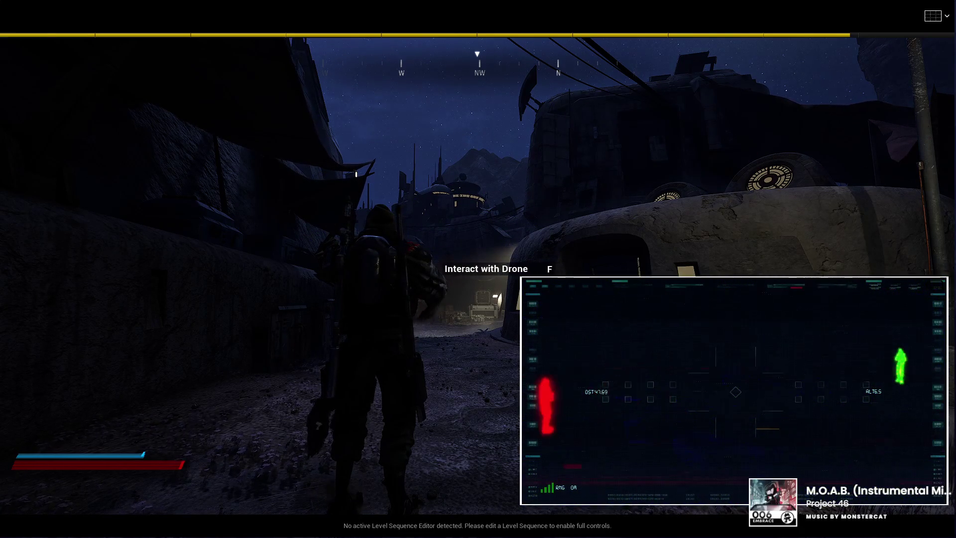
{"action": "key", "text": "f"}
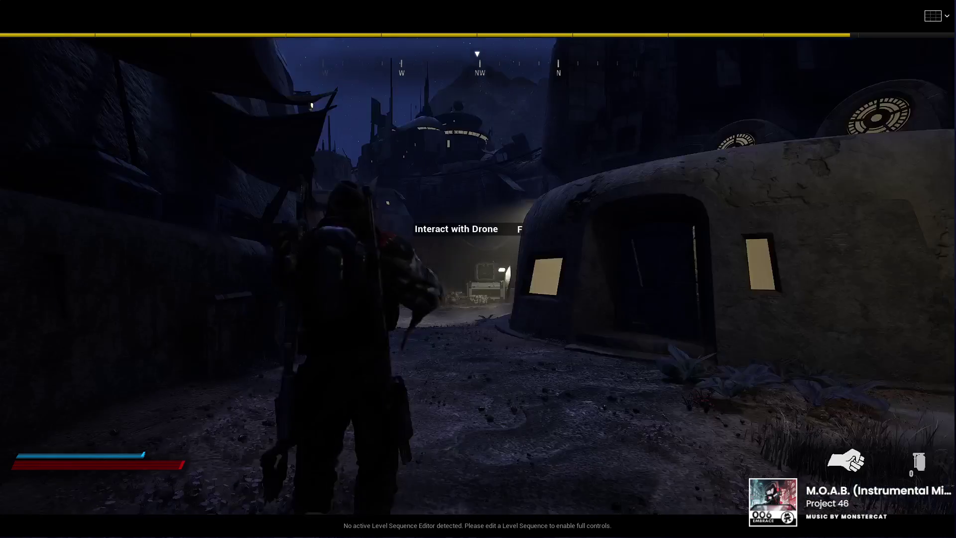
{"action": "key", "text": "w"}
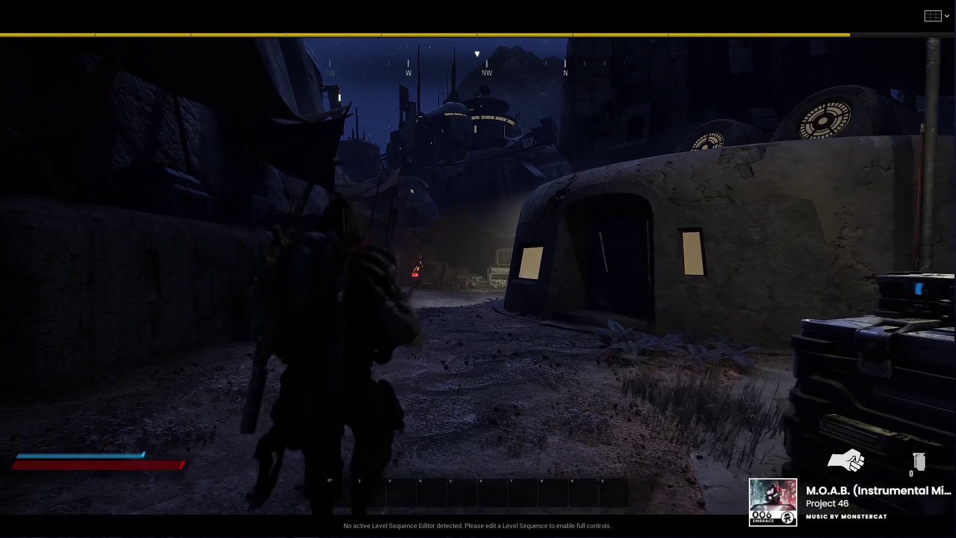
{"action": "key", "text": "Escape"}
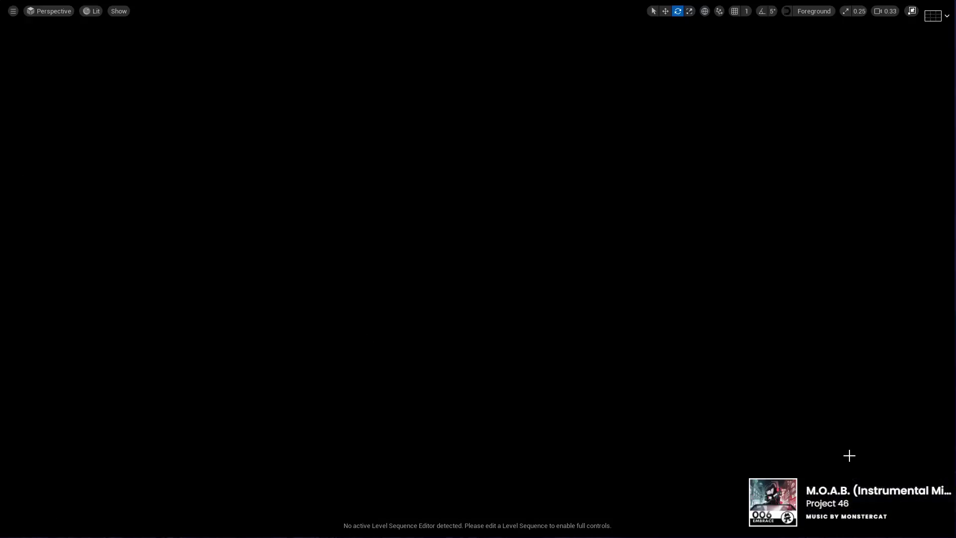
Fly the editor camera around the moonlit level, select the building behind the tarp, and restore the layout
{"action": "left_click_drag", "start_coordinate": [628, 373], "coordinate": [622, 324]}
{"action": "mouse_move", "coordinate": [705, 398]}
{"action": "left_mouse_down"}
{"action": "mouse_move", "coordinate": [705, 386]}
{"action": "mouse_move", "coordinate": [691, 390]}
{"action": "left_mouse_up"}
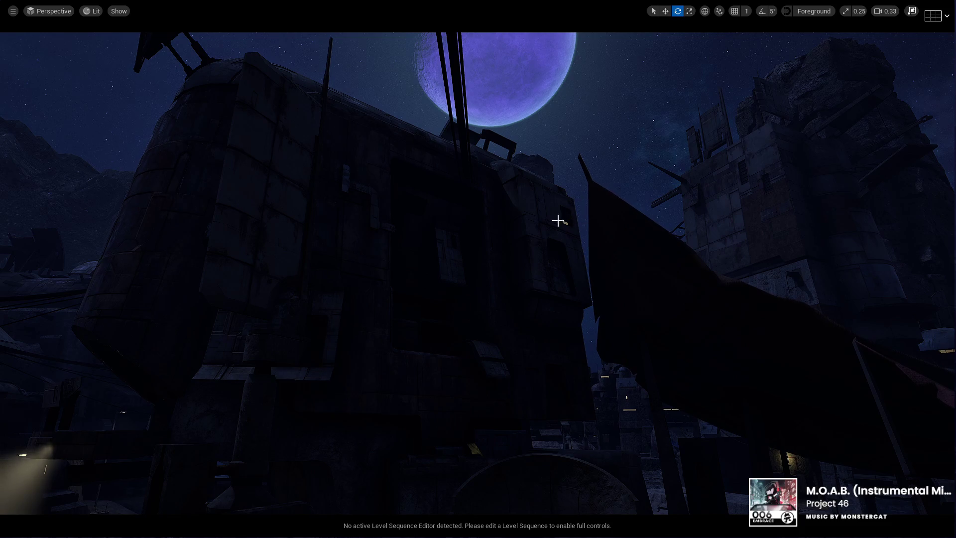
{"action": "left_click_drag", "start_coordinate": [550, 262], "coordinate": [552, 269]}
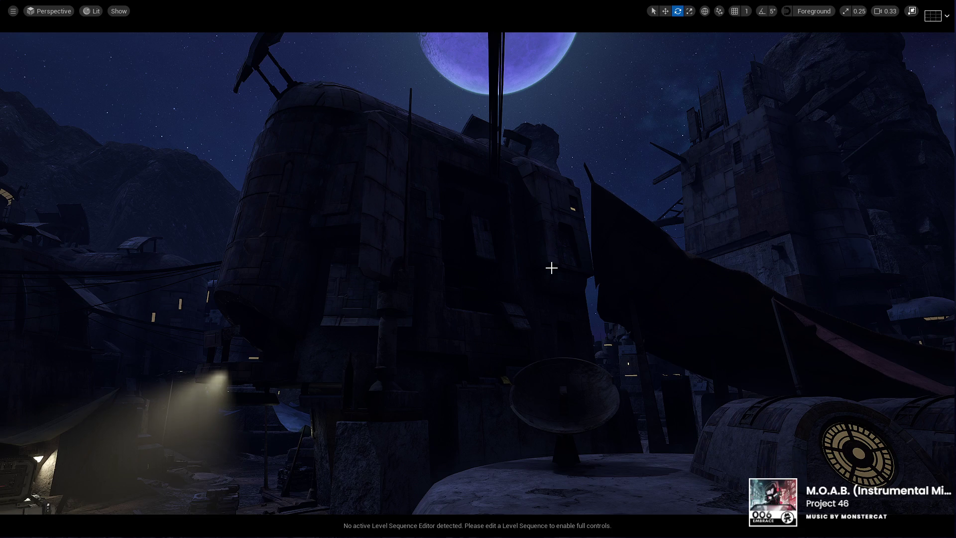
{"action": "left_click_drag", "start_coordinate": [552, 268], "coordinate": [504, 274]}
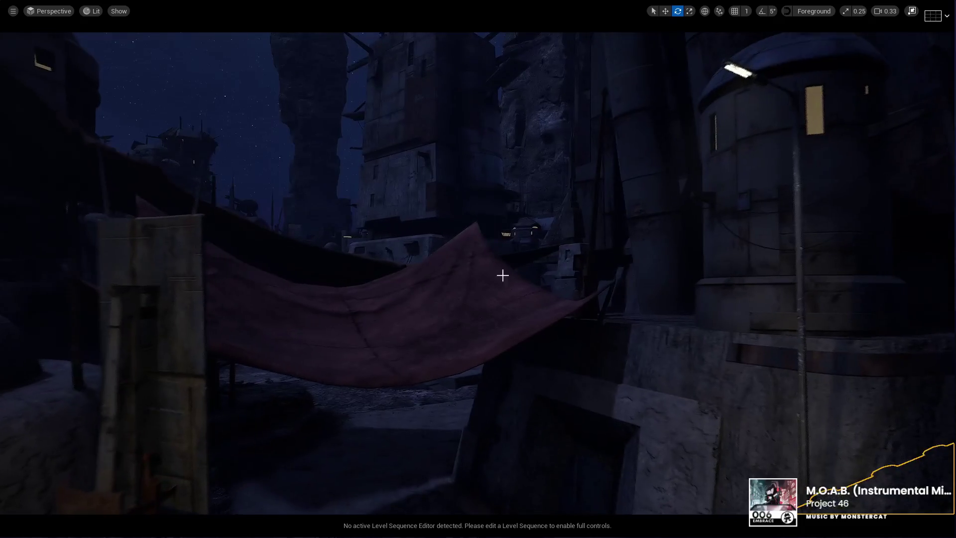
{"action": "left_click", "coordinate": [396, 247]}
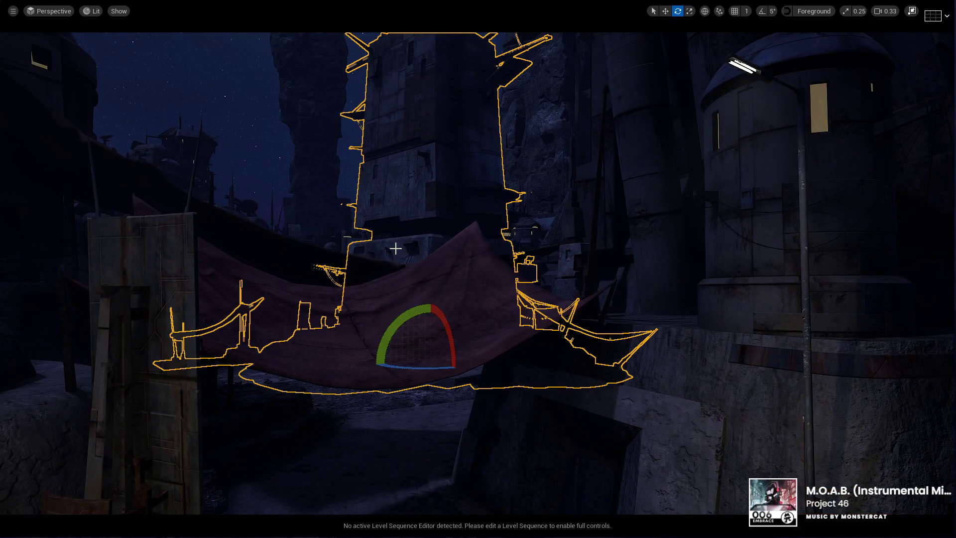
{"action": "left_click", "coordinate": [911, 11]}
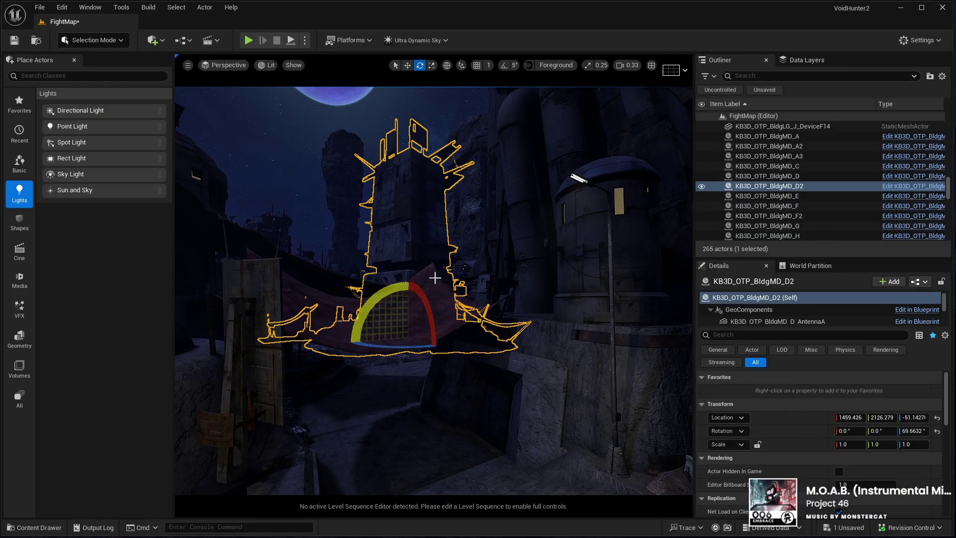
Select building KB3D_OTP_BldgMD_H and frame its geometry in the viewport
{"action": "left_click", "coordinate": [734, 322]}
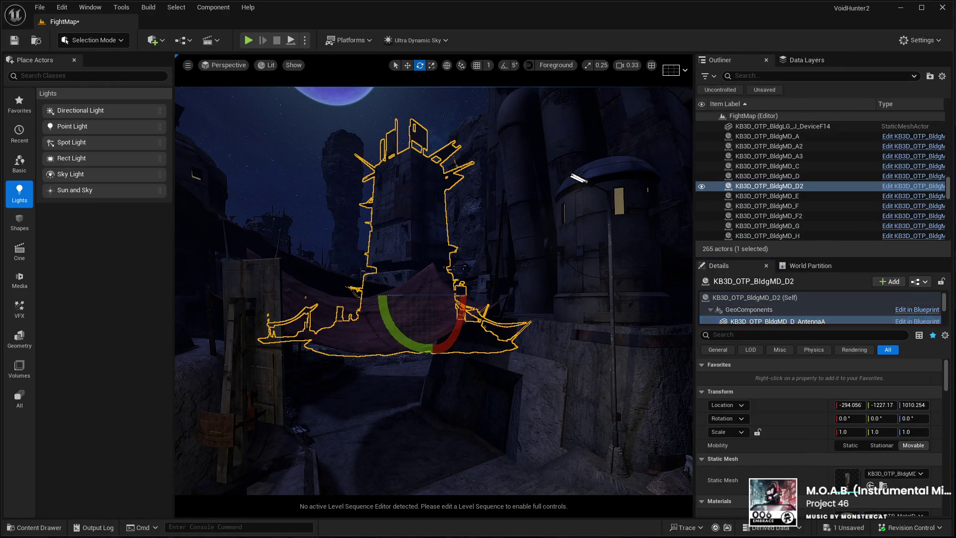
{"action": "key", "text": "Down"}
{"action": "key", "text": "Down"}
{"action": "key", "text": "Down"}
{"action": "left_click_drag", "start_coordinate": [948, 374], "coordinate": [950, 435]}
{"action": "scroll", "coordinate": [941, 434], "scroll_direction": "up", "scroll_amount": 10}
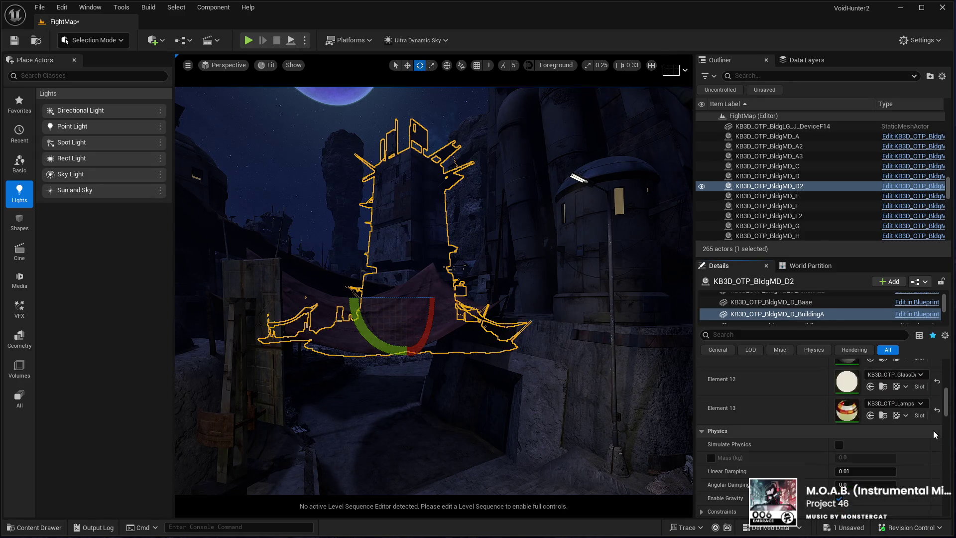
{"action": "mouse_move", "coordinate": [412, 283]}
{"action": "left_mouse_down"}
{"action": "mouse_move", "coordinate": [378, 266]}
{"action": "mouse_move", "coordinate": [412, 282]}
{"action": "left_mouse_up"}
{"action": "left_click", "coordinate": [407, 292]}
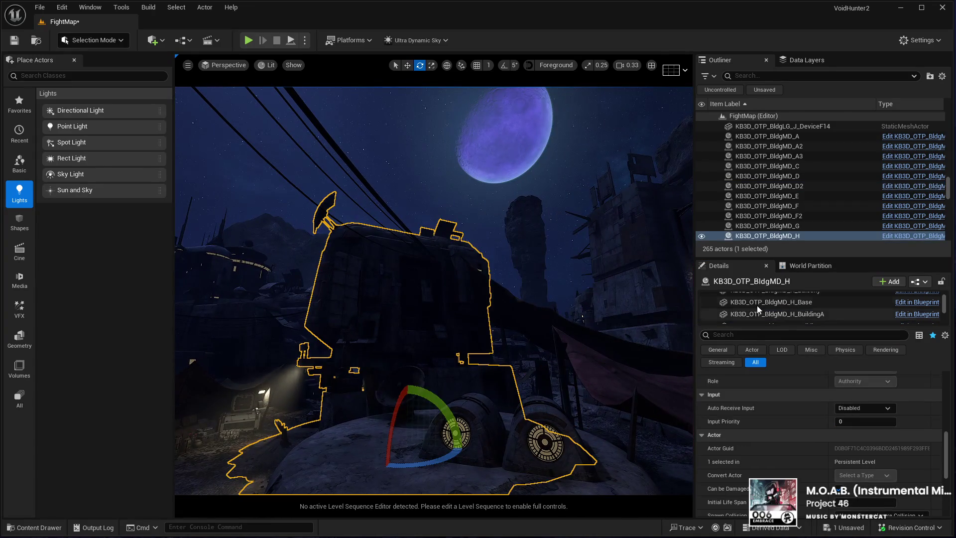
{"action": "left_click", "coordinate": [757, 304]}
{"action": "left_click", "coordinate": [477, 281]}
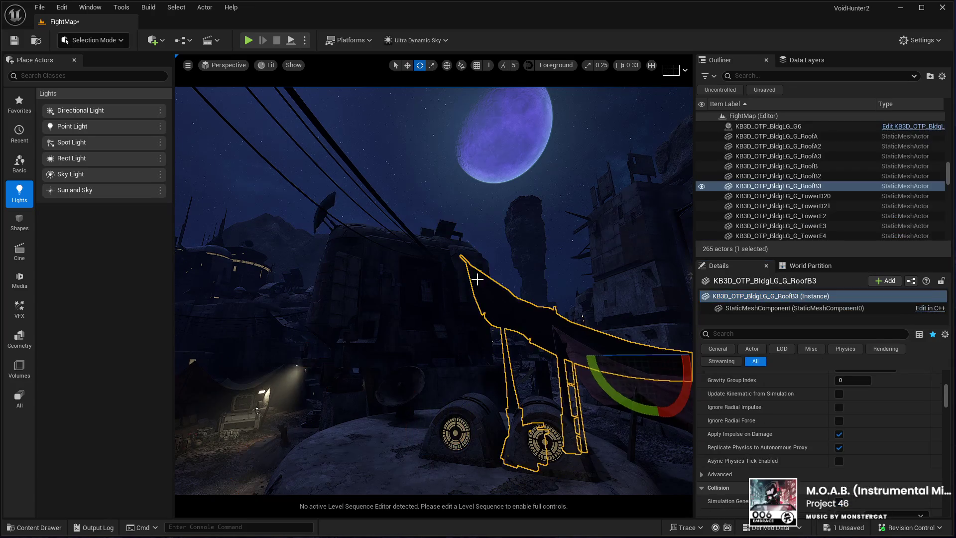
{"action": "left_click", "coordinate": [477, 265]}
{"action": "double_click", "coordinate": [749, 309]}
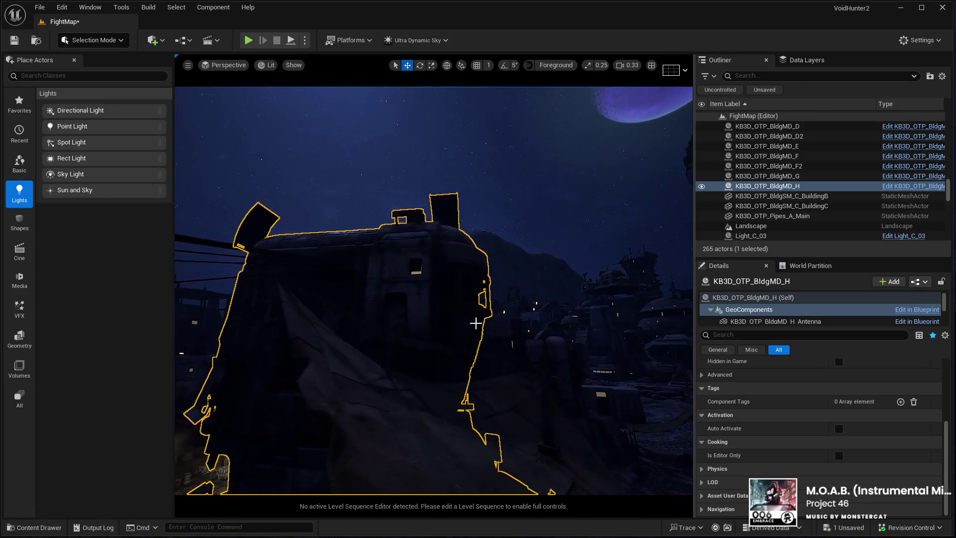
Assign a new material to PanelsC Element 3 and fly over to check the glowing window
{"action": "left_click", "coordinate": [418, 277]}
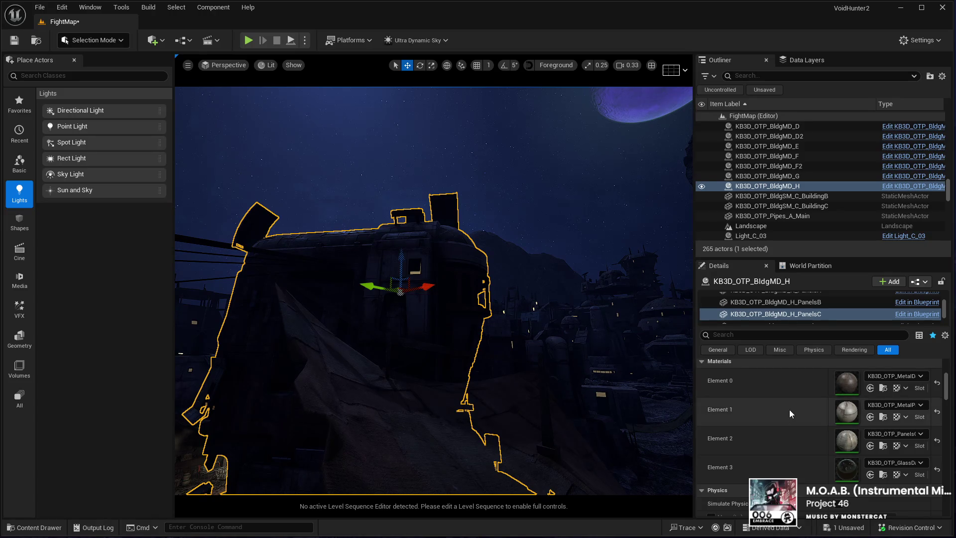
{"action": "left_click", "coordinate": [870, 474]}
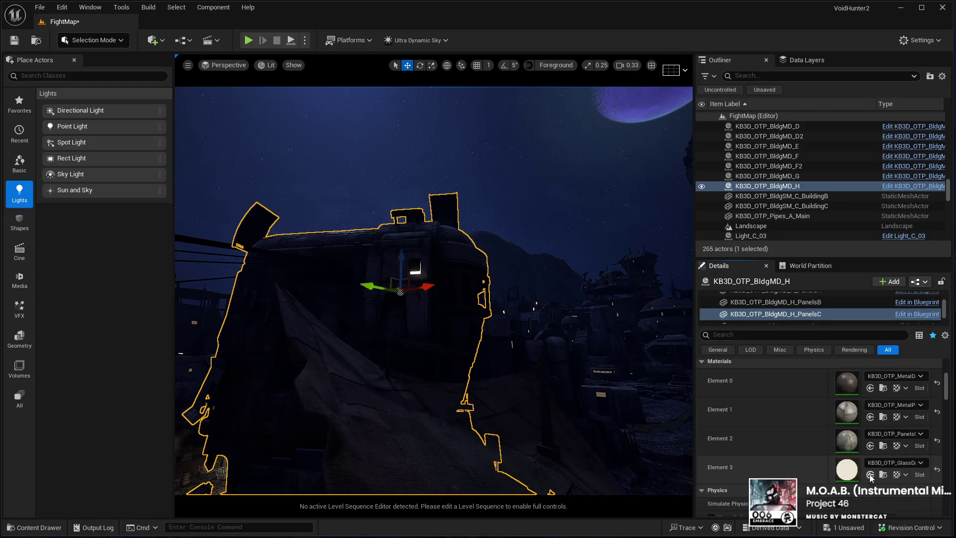
{"action": "mouse_move", "coordinate": [433, 320]}
{"action": "left_mouse_down"}
{"action": "mouse_move", "coordinate": [408, 199]}
{"action": "mouse_move", "coordinate": [391, 172]}
{"action": "left_mouse_up"}
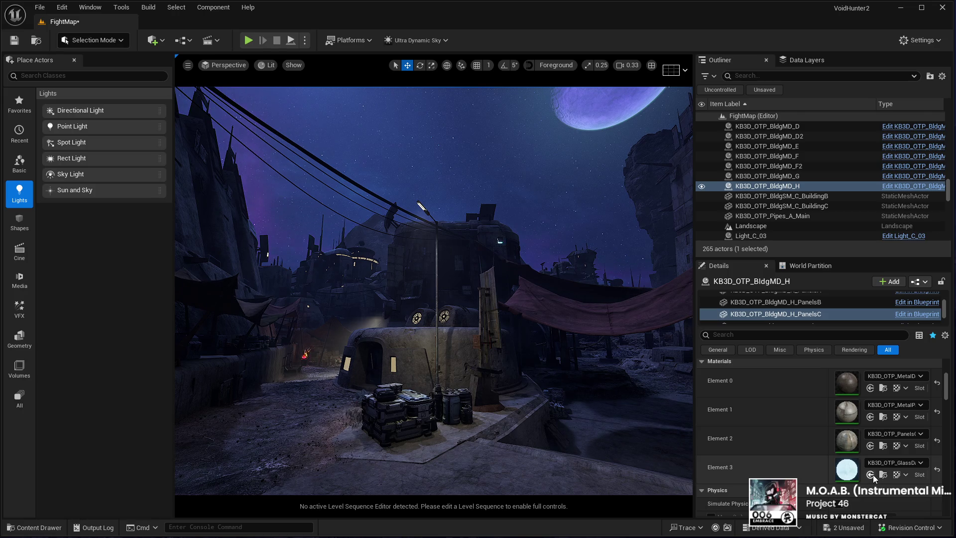
{"action": "left_click_drag", "start_coordinate": [543, 392], "coordinate": [577, 394]}
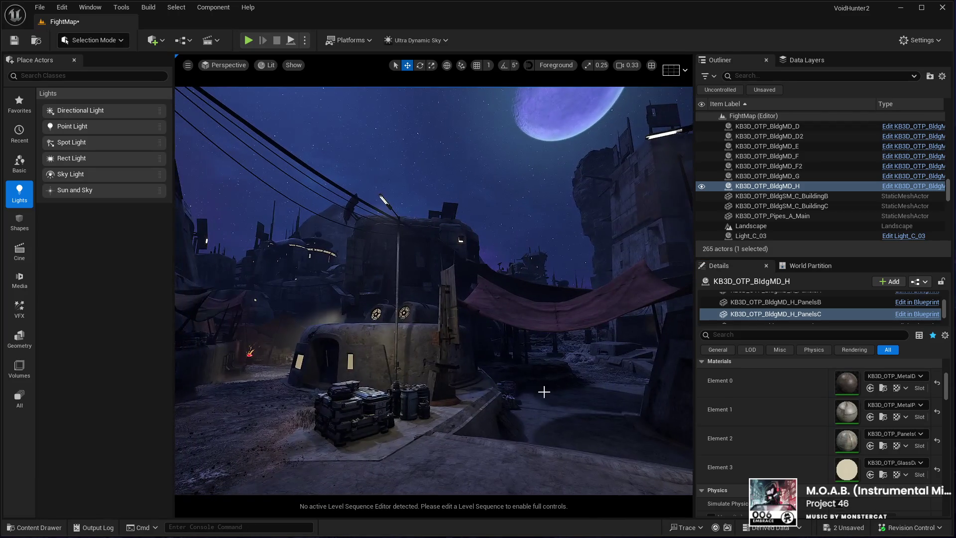
{"action": "key", "text": "g"}
{"action": "key", "text": "g"}
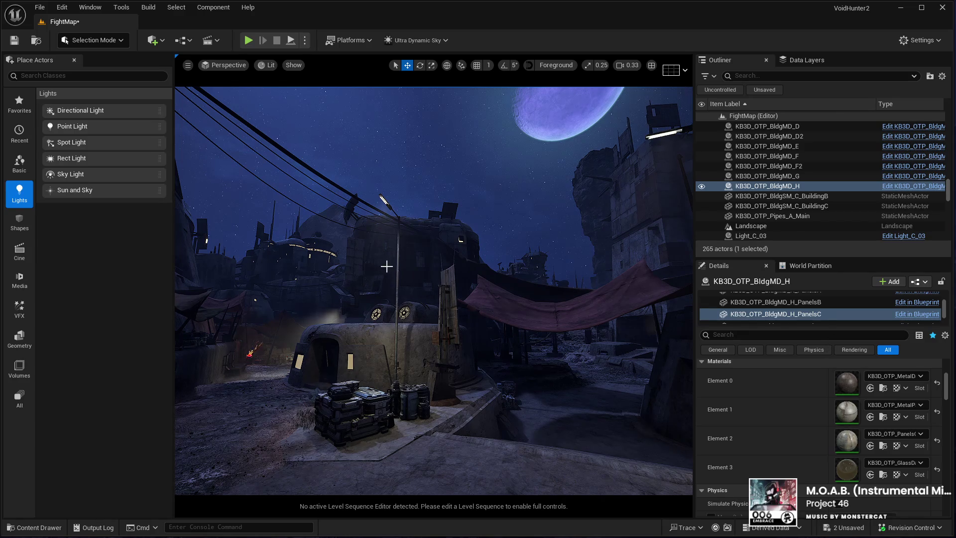
{"action": "mouse_move", "coordinate": [387, 266]}
{"action": "left_mouse_down"}
{"action": "mouse_move", "coordinate": [347, 105]}
{"action": "mouse_move", "coordinate": [319, 77]}
{"action": "left_mouse_up"}
{"action": "left_click_drag", "start_coordinate": [261, 186], "coordinate": [338, 197]}
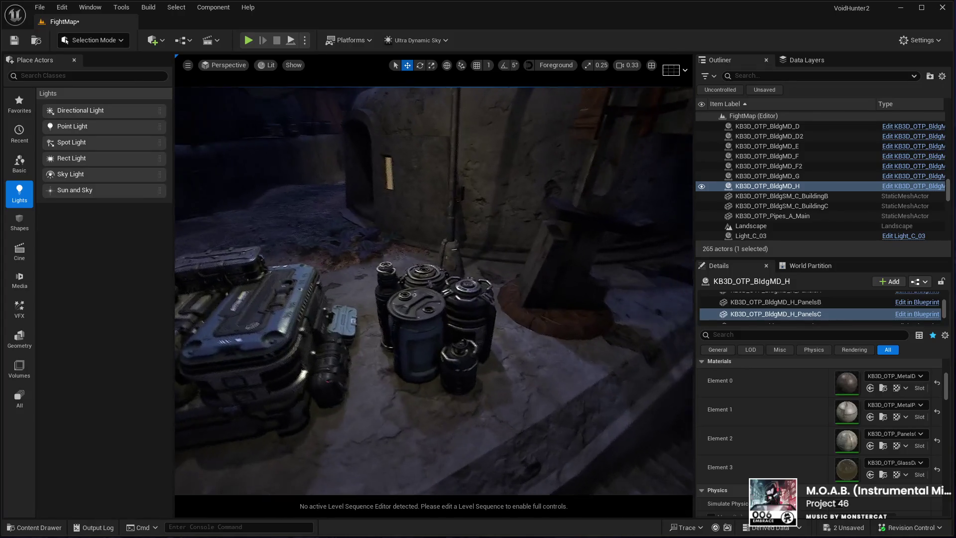
{"action": "left_click_drag", "start_coordinate": [376, 289], "coordinate": [377, 289]}
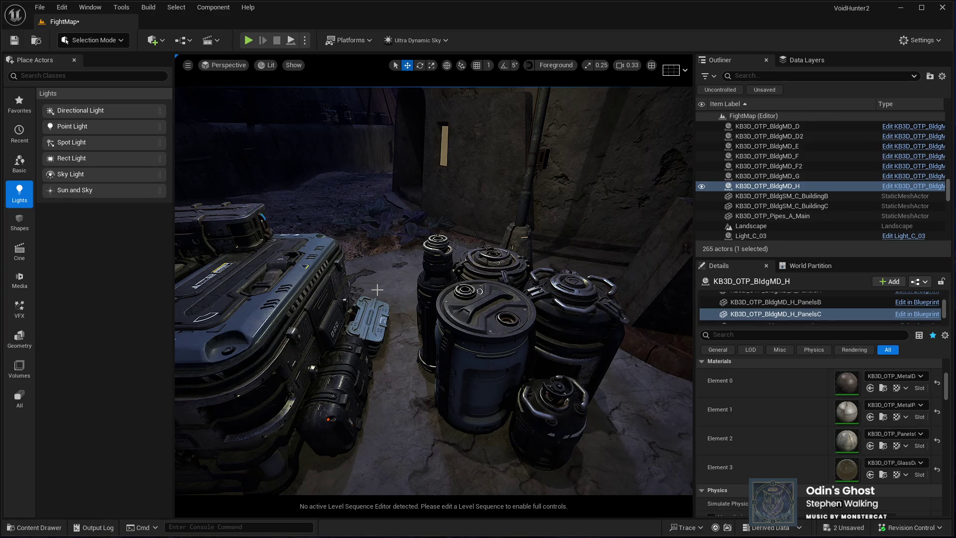
Slide the canister cluster closer to the wall and delete lamp post Light_C_9
{"action": "left_click_drag", "start_coordinate": [405, 334], "coordinate": [405, 403]}
{"action": "left_click", "coordinate": [476, 330]}
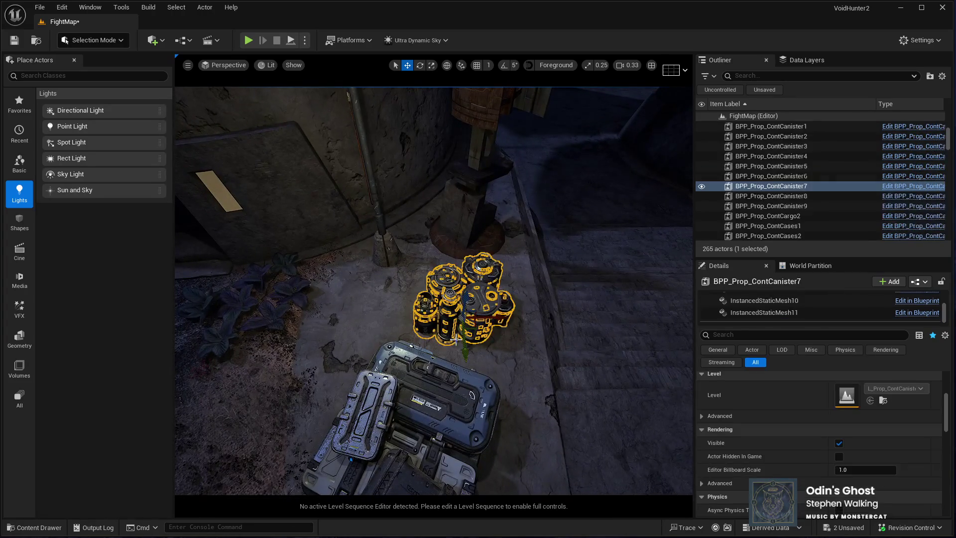
{"action": "left_click_drag", "start_coordinate": [476, 329], "coordinate": [381, 279]}
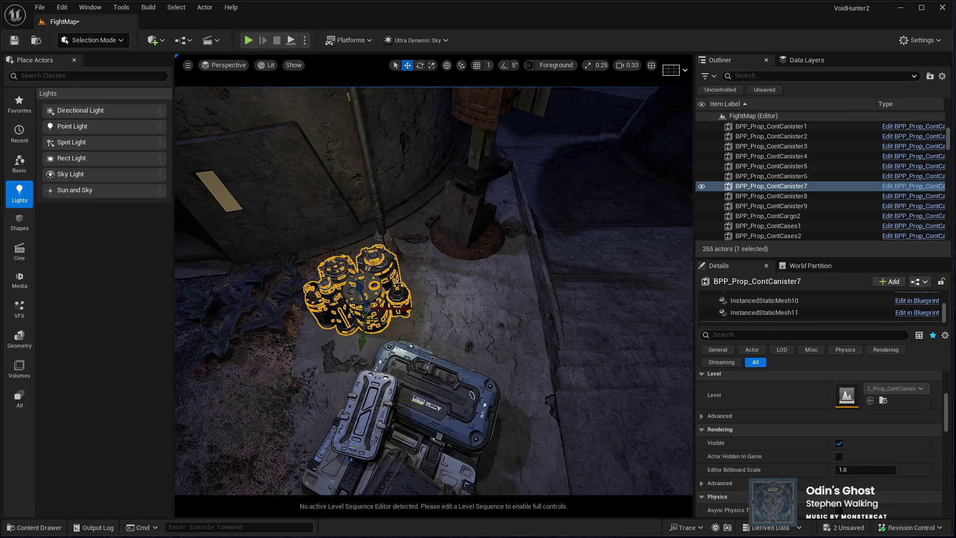
{"action": "left_click", "coordinate": [402, 272]}
{"action": "key", "text": "Delete"}
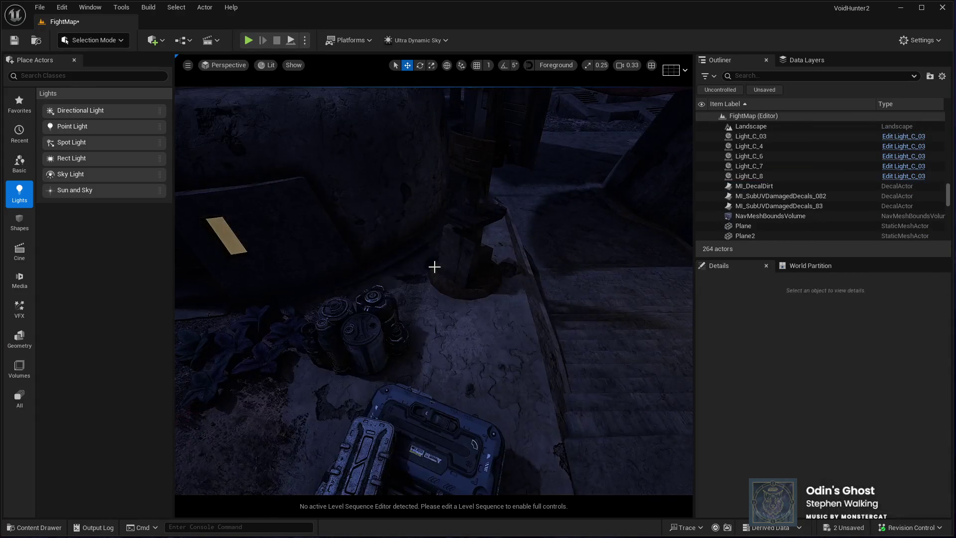
Duplicate Light_C_6, rotate the copy 150° with 5° angle snap, and slide it about 1000 units left
{"action": "left_click", "coordinate": [480, 241]}
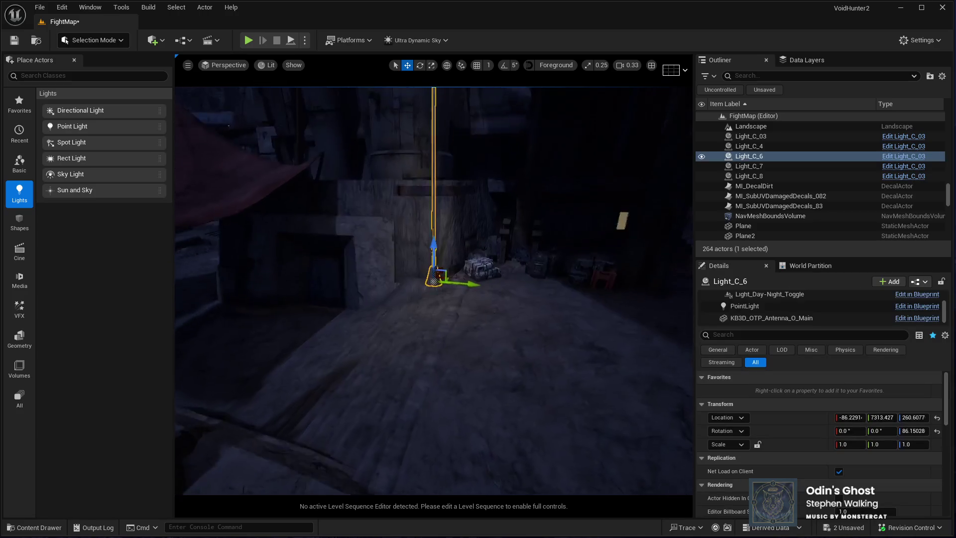
{"action": "left_click_drag", "start_coordinate": [476, 267], "coordinate": [476, 267]}
{"action": "key", "text": "ctrl+d"}
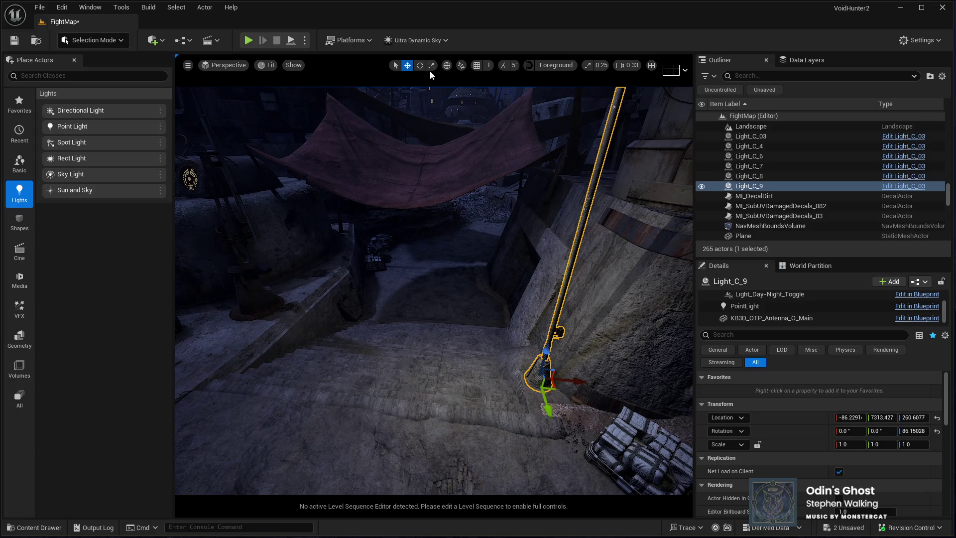
{"action": "left_click", "coordinate": [419, 65]}
{"action": "left_click_drag", "start_coordinate": [551, 426], "coordinate": [592, 398]}
{"action": "mouse_move", "coordinate": [565, 450]}
{"action": "left_mouse_down"}
{"action": "mouse_move", "coordinate": [465, 384]}
{"action": "mouse_move", "coordinate": [512, 423]}
{"action": "left_mouse_up"}
{"action": "key", "text": "ctrl+z"}
{"action": "left_click", "coordinate": [504, 65]}
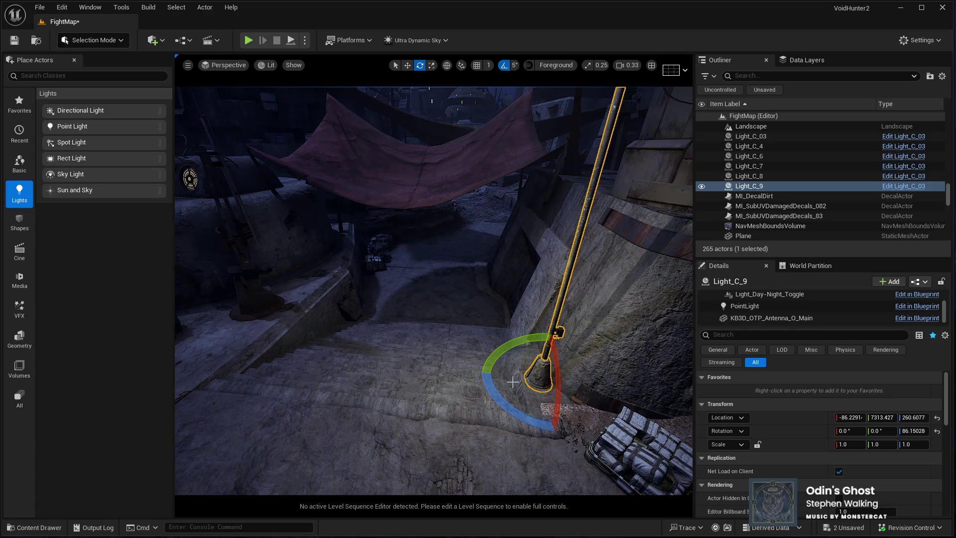
{"action": "mouse_move", "coordinate": [514, 414]}
{"action": "left_mouse_down"}
{"action": "mouse_move", "coordinate": [503, 386]}
{"action": "mouse_move", "coordinate": [505, 343]}
{"action": "mouse_move", "coordinate": [473, 355]}
{"action": "mouse_move", "coordinate": [475, 374]}
{"action": "left_mouse_up"}
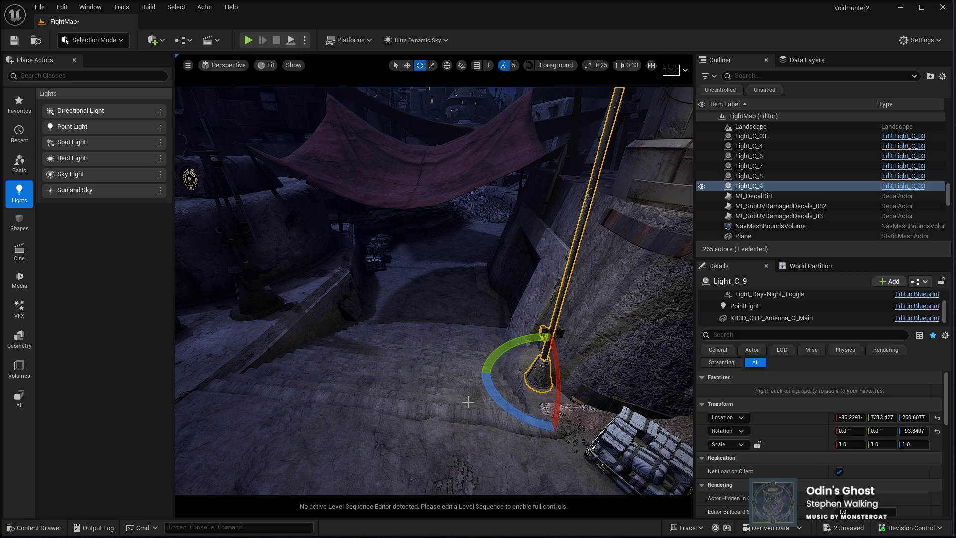
{"action": "key", "text": "w"}
{"action": "left_click_drag", "start_coordinate": [581, 384], "coordinate": [273, 387]}
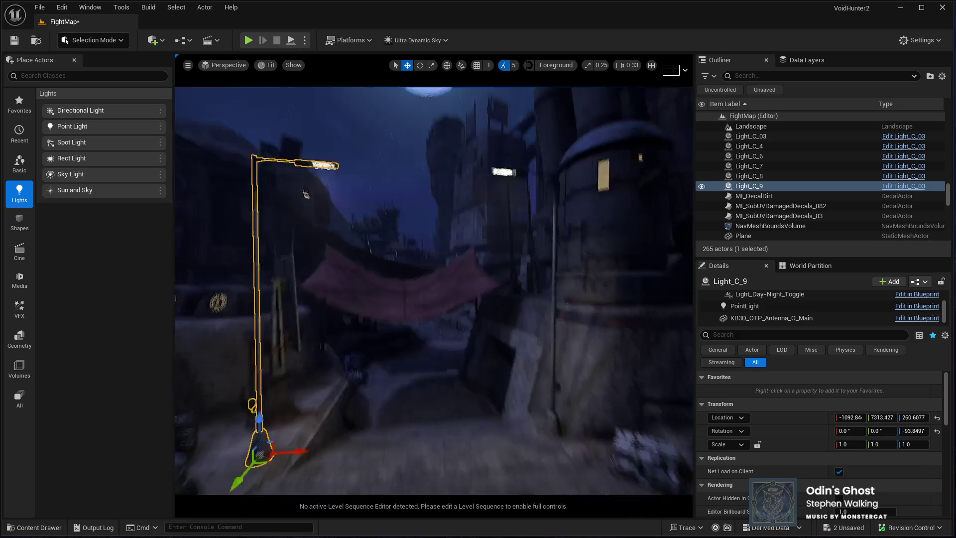
Undo the last move and rotate the duplicate lamp post 165° to face the alley
{"action": "mouse_move", "coordinate": [305, 194]}
{"action": "left_mouse_down"}
{"action": "mouse_move", "coordinate": [334, 212]}
{"action": "mouse_move", "coordinate": [404, 417]}
{"action": "mouse_move", "coordinate": [410, 400]}
{"action": "mouse_move", "coordinate": [398, 413]}
{"action": "mouse_move", "coordinate": [399, 443]}
{"action": "left_mouse_up"}
{"action": "key", "text": "ctrl+z"}
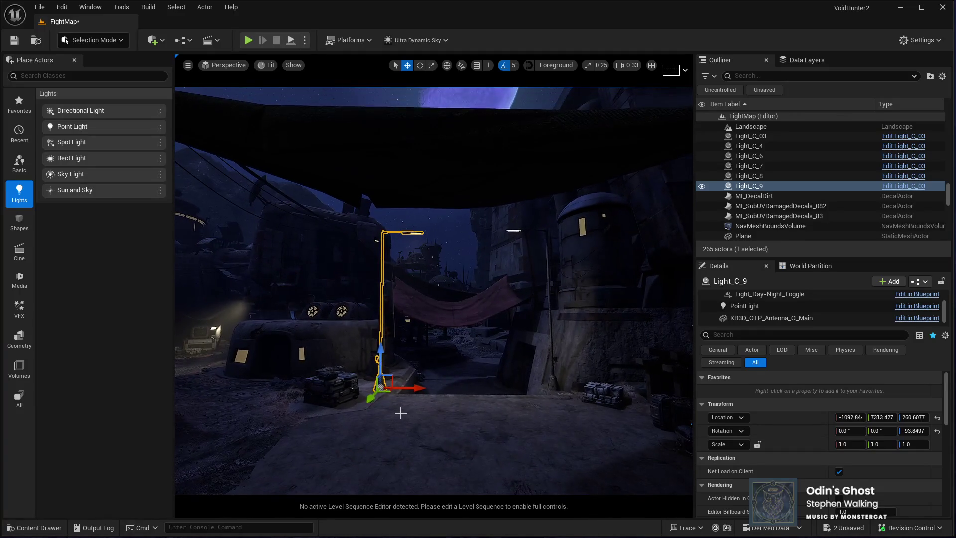
{"action": "mouse_move", "coordinate": [378, 420]}
{"action": "left_mouse_down"}
{"action": "mouse_move", "coordinate": [367, 373]}
{"action": "mouse_move", "coordinate": [347, 369]}
{"action": "mouse_move", "coordinate": [438, 418]}
{"action": "mouse_move", "coordinate": [428, 444]}
{"action": "mouse_move", "coordinate": [382, 445]}
{"action": "left_mouse_up"}
{"action": "left_click", "coordinate": [438, 419]}
{"action": "key", "text": "e"}
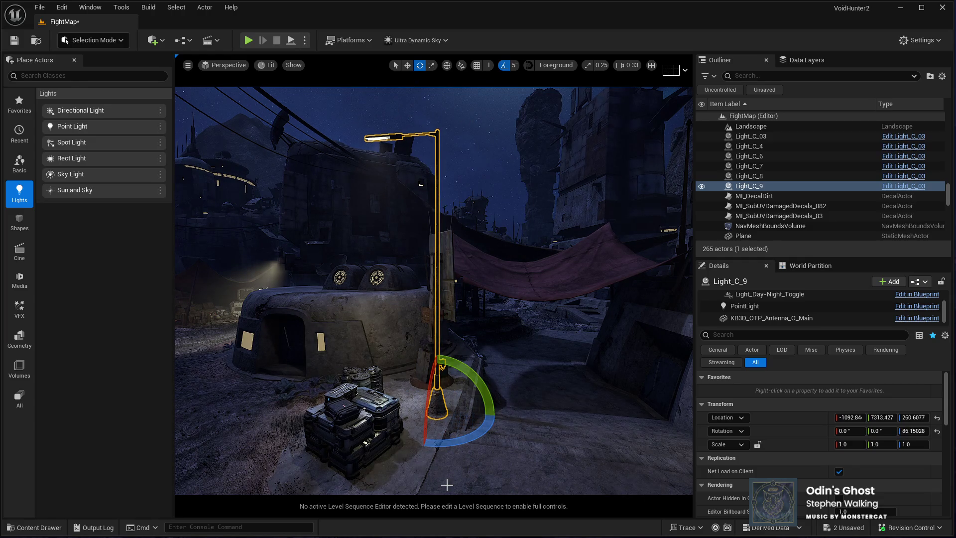
{"action": "key", "text": "ctrl+z"}
{"action": "left_click_drag", "start_coordinate": [464, 444], "coordinate": [380, 440]}
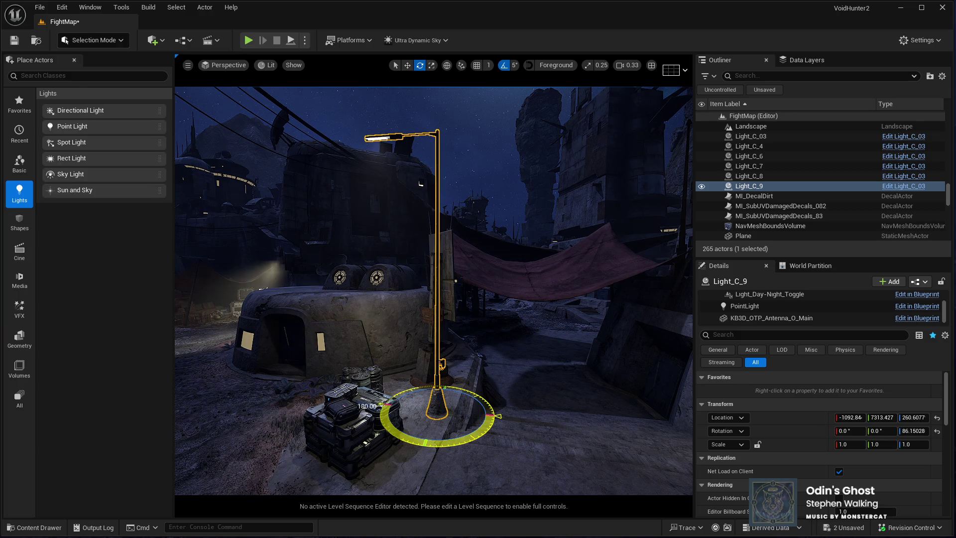
Inspect the duplicate lamp post by the tarp, then delete it
{"action": "left_click_drag", "start_coordinate": [486, 309], "coordinate": [540, 252]}
{"action": "left_click_drag", "start_coordinate": [486, 310], "coordinate": [476, 230]}
{"action": "mouse_move", "coordinate": [313, 194]}
{"action": "left_mouse_down"}
{"action": "mouse_move", "coordinate": [314, 214]}
{"action": "mouse_move", "coordinate": [413, 176]}
{"action": "mouse_move", "coordinate": [488, 314]}
{"action": "mouse_move", "coordinate": [475, 309]}
{"action": "left_mouse_up"}
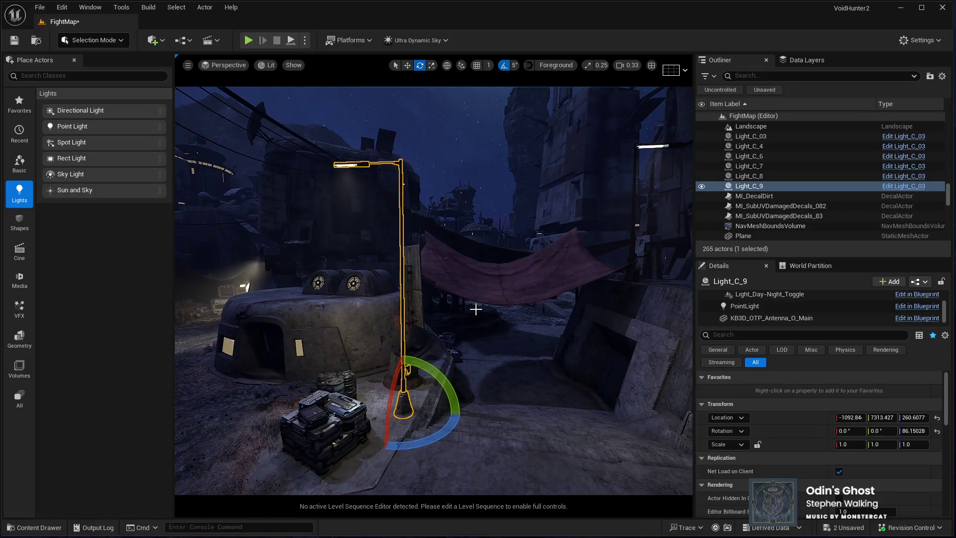
{"action": "key", "text": "Delete"}
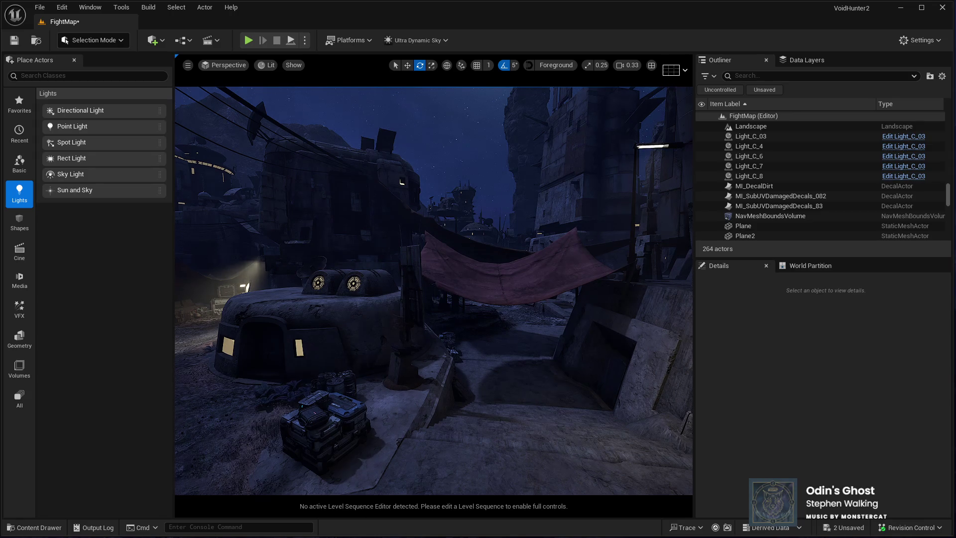
Drop a BP_HangingLight onto the domed bunker wall beside the vent cylinders
{"action": "left_click_drag", "start_coordinate": [472, 332], "coordinate": [486, 318]}
{"action": "left_click", "coordinate": [629, 403]}
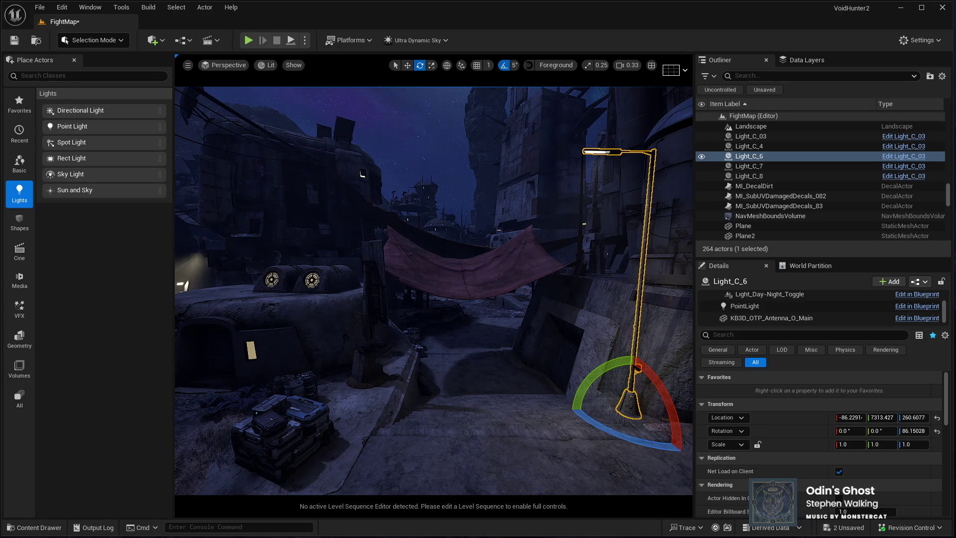
{"action": "mouse_move", "coordinate": [299, 348]}
{"action": "left_mouse_down"}
{"action": "mouse_move", "coordinate": [306, 336]}
{"action": "mouse_move", "coordinate": [279, 324]}
{"action": "mouse_move", "coordinate": [305, 344]}
{"action": "left_mouse_up"}
{"action": "key", "text": "w"}
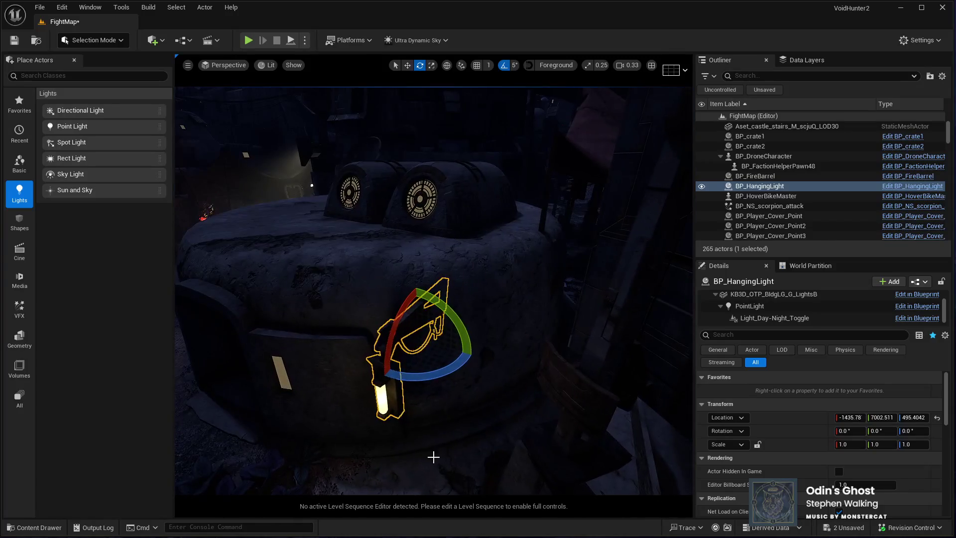
Rotate the hanging light to -30 degrees and move the view closer to it
{"action": "mouse_move", "coordinate": [413, 386]}
{"action": "left_mouse_down"}
{"action": "mouse_move", "coordinate": [448, 393]}
{"action": "mouse_move", "coordinate": [280, 399]}
{"action": "mouse_move", "coordinate": [359, 369]}
{"action": "mouse_move", "coordinate": [277, 406]}
{"action": "left_mouse_up"}
{"action": "key", "text": "w"}
{"action": "mouse_move", "coordinate": [346, 384]}
{"action": "left_mouse_down"}
{"action": "mouse_move", "coordinate": [380, 380]}
{"action": "mouse_move", "coordinate": [337, 443]}
{"action": "left_mouse_up"}
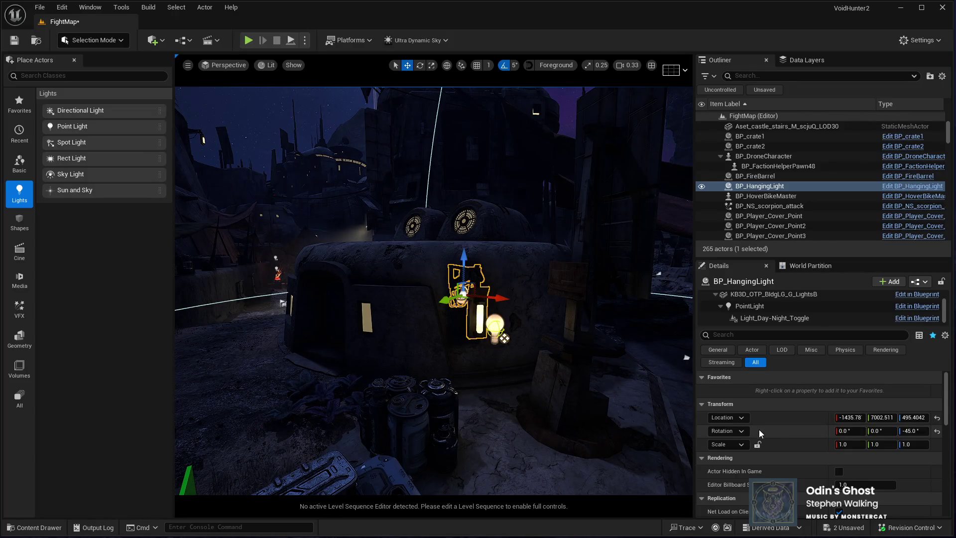
Set the PointLight's Attenuation Radius to 665.99
{"action": "left_click", "coordinate": [745, 306]}
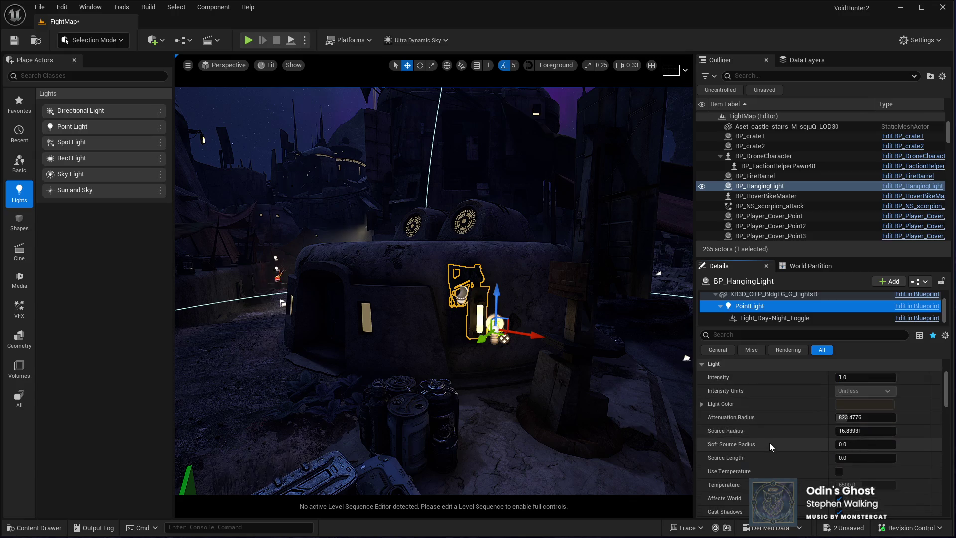
{"action": "left_click_drag", "start_coordinate": [847, 417], "coordinate": [876, 418]}
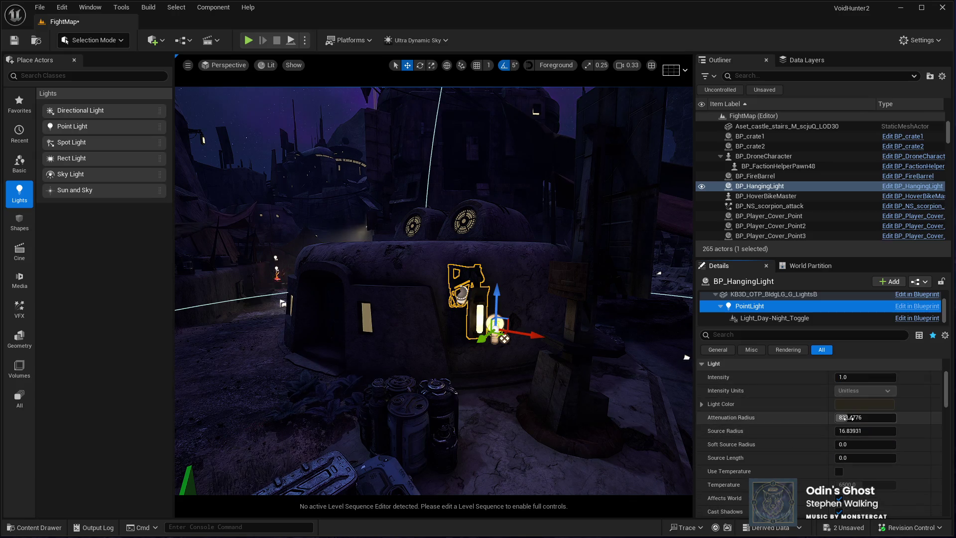
{"action": "left_click_drag", "start_coordinate": [857, 418], "coordinate": [843, 418]}
{"action": "left_click", "coordinate": [843, 417]}
{"action": "left_click", "coordinate": [854, 417]}
{"action": "key", "text": "BackSpace"}
{"action": "type", "text": "9"}
{"action": "key", "text": "Return"}
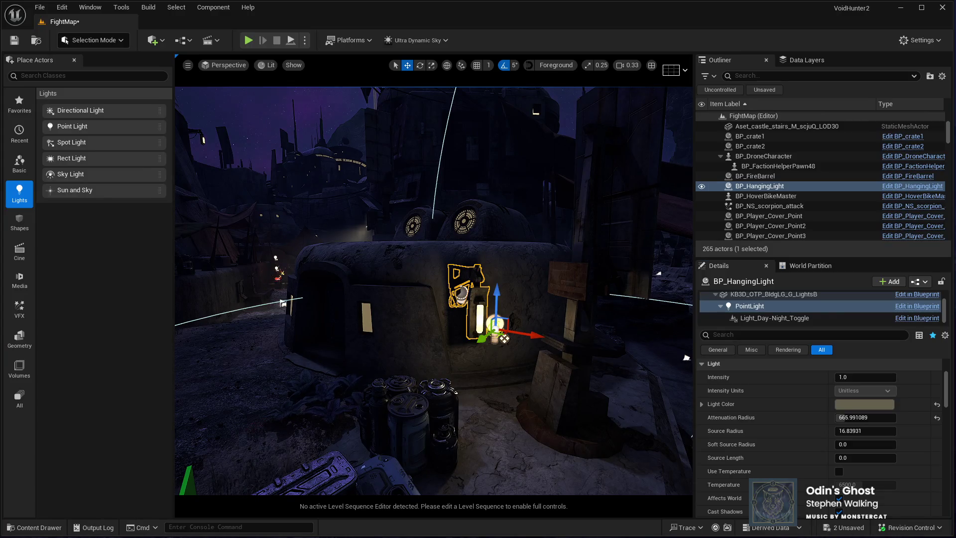
Fly toward the bunker to check the lighting, then reselect the hanging lamp
{"action": "scroll", "coordinate": [519, 445], "scroll_direction": "down", "scroll_amount": 3}
{"action": "scroll", "coordinate": [520, 444], "scroll_direction": "up", "scroll_amount": 3}
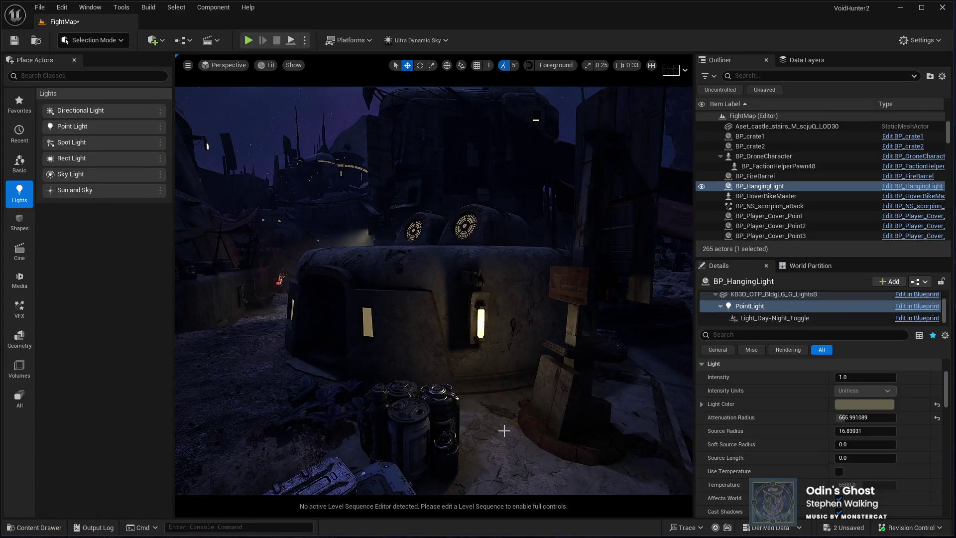
{"action": "scroll", "coordinate": [520, 445], "scroll_direction": "up", "scroll_amount": 5}
{"action": "scroll", "coordinate": [482, 396], "scroll_direction": "down", "scroll_amount": 5}
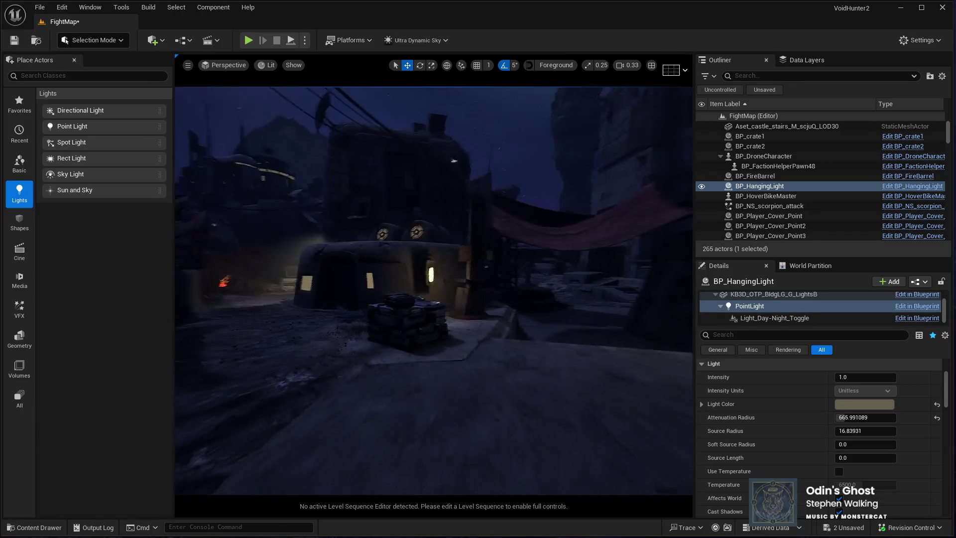
{"action": "mouse_move", "coordinate": [482, 396]}
{"action": "left_mouse_down"}
{"action": "mouse_move", "coordinate": [490, 336]}
{"action": "mouse_move", "coordinate": [505, 394]}
{"action": "mouse_move", "coordinate": [498, 374]}
{"action": "mouse_move", "coordinate": [490, 398]}
{"action": "mouse_move", "coordinate": [483, 354]}
{"action": "mouse_move", "coordinate": [433, 344]}
{"action": "mouse_move", "coordinate": [400, 319]}
{"action": "mouse_move", "coordinate": [471, 356]}
{"action": "left_mouse_up"}
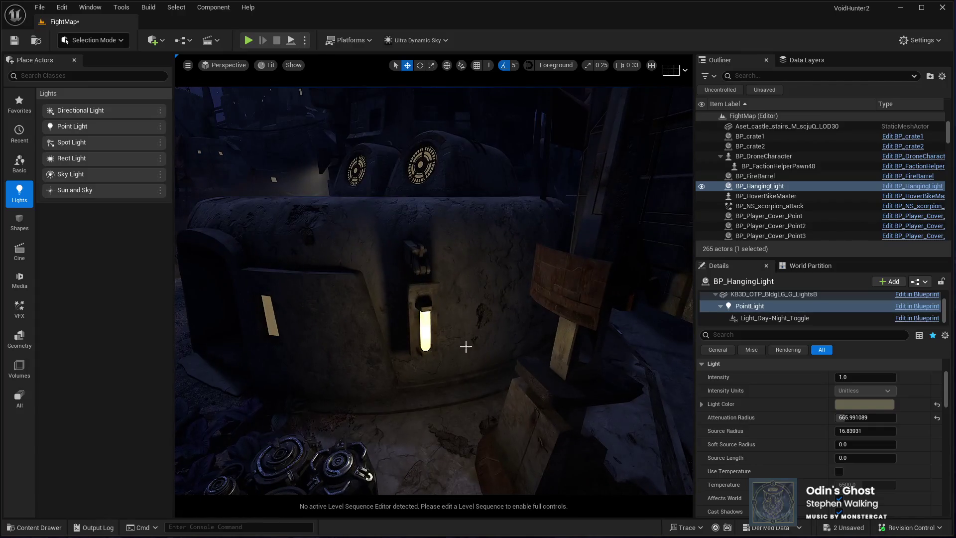
{"action": "left_click", "coordinate": [427, 290]}
{"action": "mouse_move", "coordinate": [427, 290]}
{"action": "left_mouse_down"}
{"action": "mouse_move", "coordinate": [435, 340]}
{"action": "mouse_move", "coordinate": [382, 323]}
{"action": "left_mouse_up"}
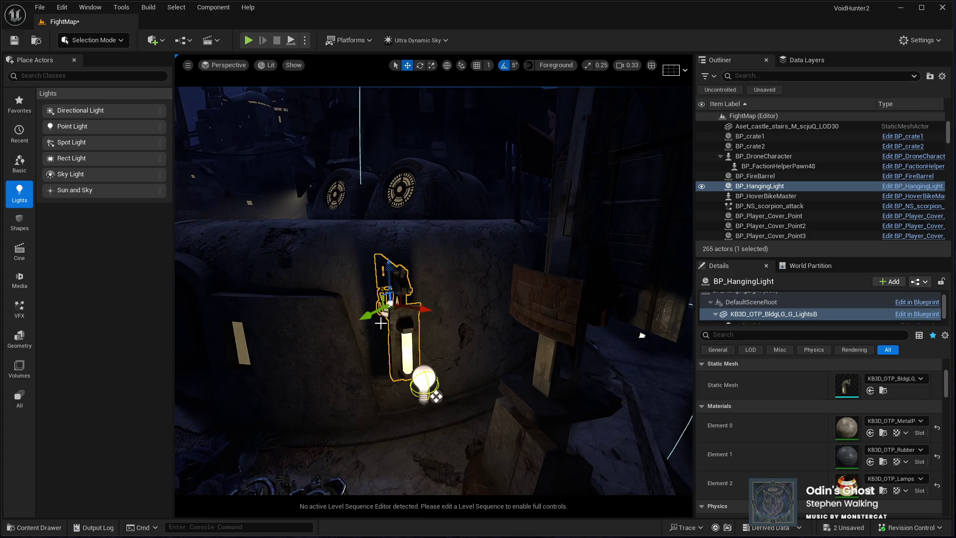
Delete the BP_HangingLight actor from the bunker wall
{"action": "left_click", "coordinate": [791, 196]}
{"action": "left_click", "coordinate": [753, 188]}
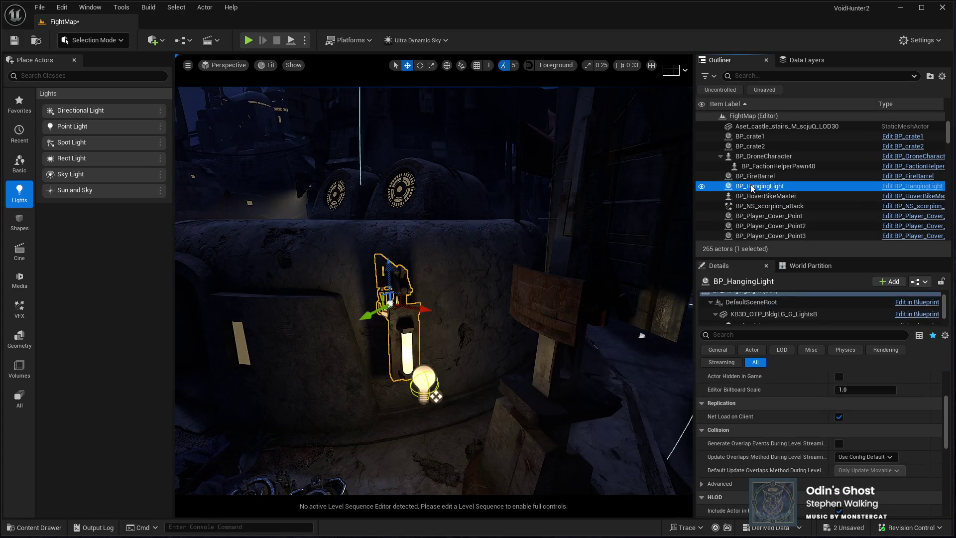
{"action": "key", "text": "Delete"}
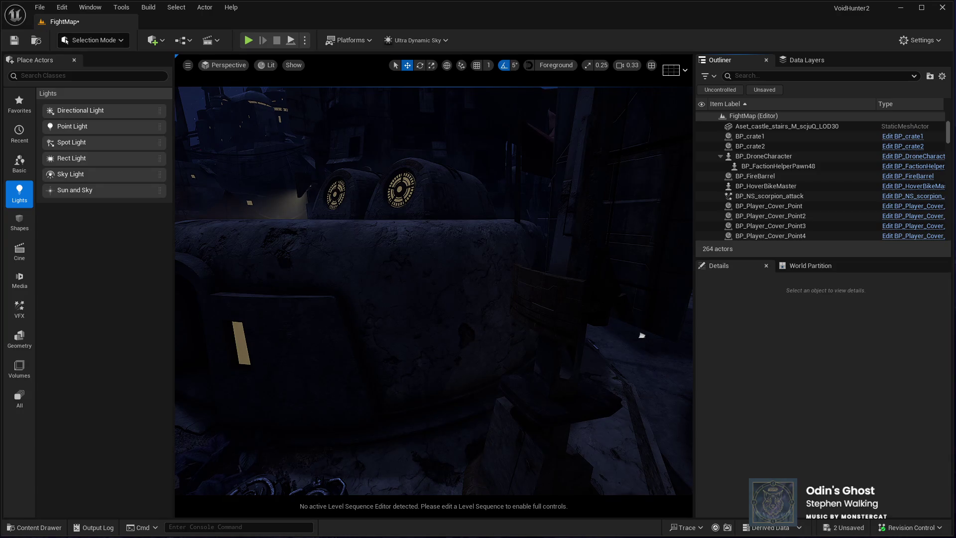
Try BP_Industry_Light3 on the bunker wall, preview it without overlays, then delete it
{"action": "left_click_drag", "start_coordinate": [461, 342], "coordinate": [409, 305]}
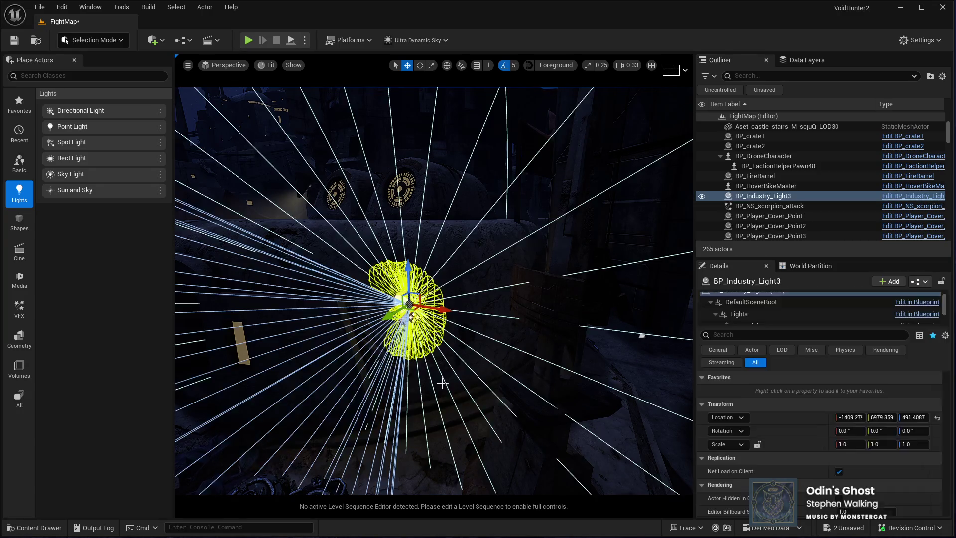
{"action": "left_click_drag", "start_coordinate": [442, 388], "coordinate": [441, 308]}
{"action": "mouse_move", "coordinate": [491, 401]}
{"action": "left_mouse_down"}
{"action": "mouse_move", "coordinate": [463, 386]}
{"action": "mouse_move", "coordinate": [491, 404]}
{"action": "mouse_move", "coordinate": [491, 468]}
{"action": "mouse_move", "coordinate": [690, 368]}
{"action": "left_mouse_up"}
{"action": "key", "text": "e"}
{"action": "key", "text": "g"}
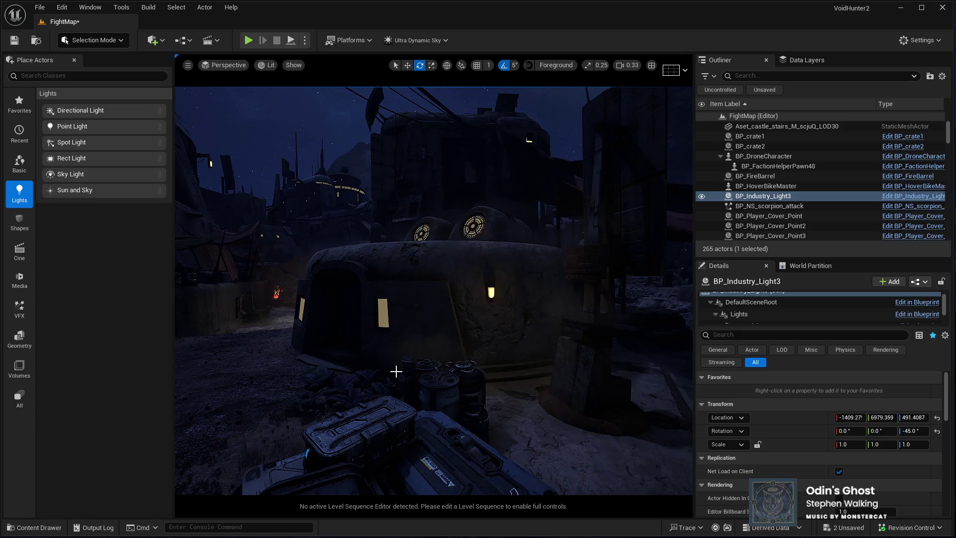
{"action": "mouse_move", "coordinate": [433, 288]}
{"action": "left_mouse_down"}
{"action": "mouse_move", "coordinate": [492, 249]}
{"action": "mouse_move", "coordinate": [483, 289]}
{"action": "mouse_move", "coordinate": [395, 377]}
{"action": "left_mouse_up"}
{"action": "key", "text": "g"}
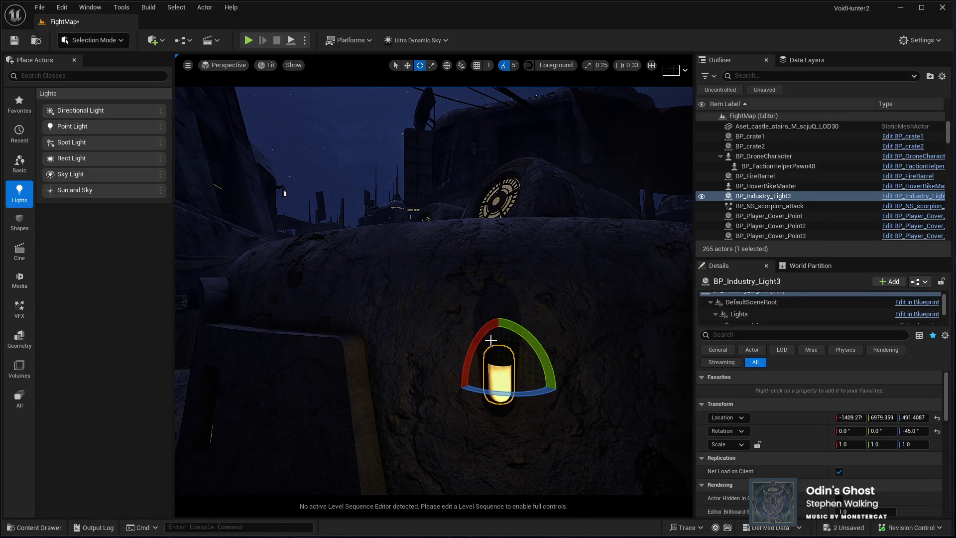
{"action": "key", "text": "Delete"}
Try BP_Light_Wall1 on the bunker, delete it, and cancel placing another lamp
{"action": "mouse_move", "coordinate": [455, 343]}
{"action": "left_mouse_down"}
{"action": "mouse_move", "coordinate": [527, 334]}
{"action": "mouse_move", "coordinate": [535, 349]}
{"action": "mouse_move", "coordinate": [522, 423]}
{"action": "mouse_move", "coordinate": [482, 92]}
{"action": "left_mouse_up"}
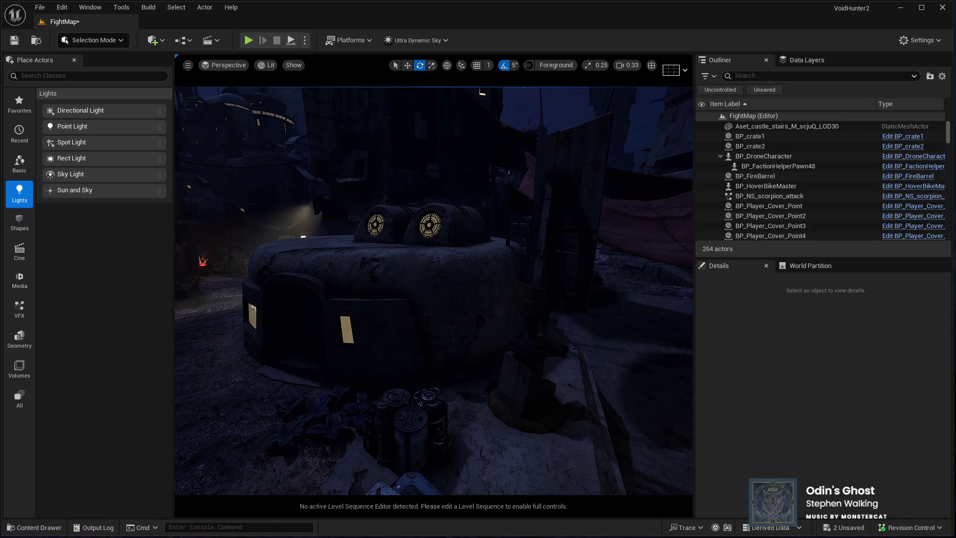
{"action": "mouse_move", "coordinate": [500, 310]}
{"action": "left_mouse_down"}
{"action": "mouse_move", "coordinate": [442, 320]}
{"action": "mouse_move", "coordinate": [468, 353]}
{"action": "mouse_move", "coordinate": [451, 353]}
{"action": "left_mouse_up"}
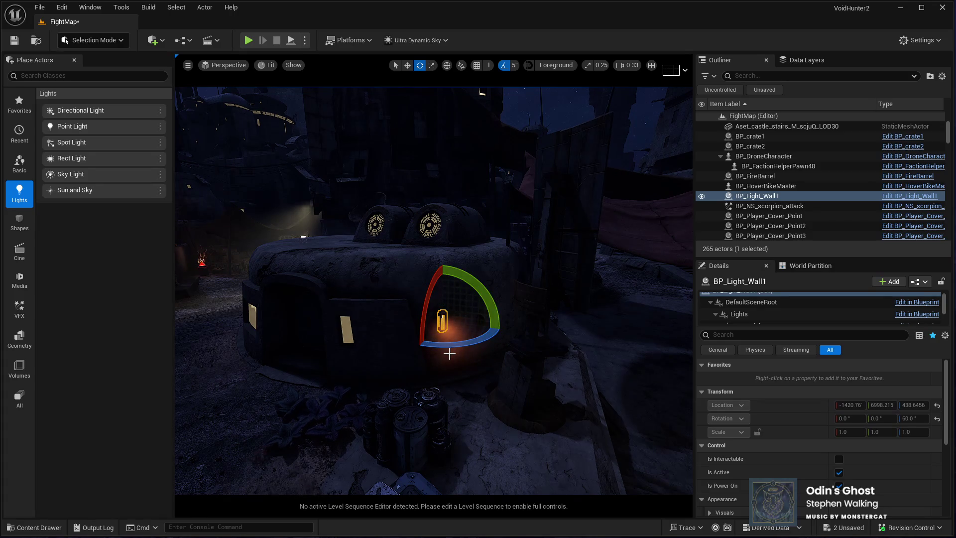
{"action": "key", "text": "Delete"}
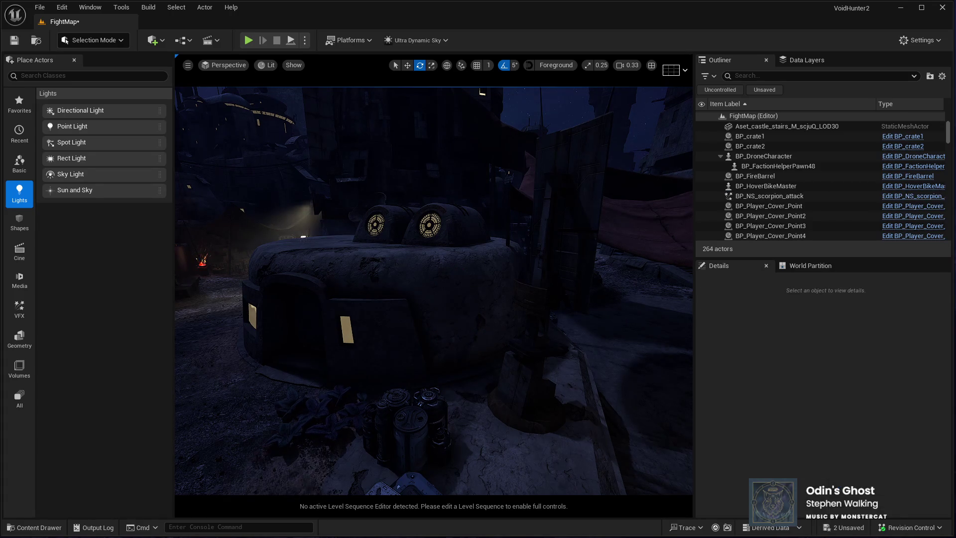
{"action": "left_click_drag", "start_coordinate": [641, 320], "coordinate": [439, 299]}
{"action": "left_click_drag", "start_coordinate": [444, 342], "coordinate": [448, 348]}
{"action": "key", "text": "Escape"}
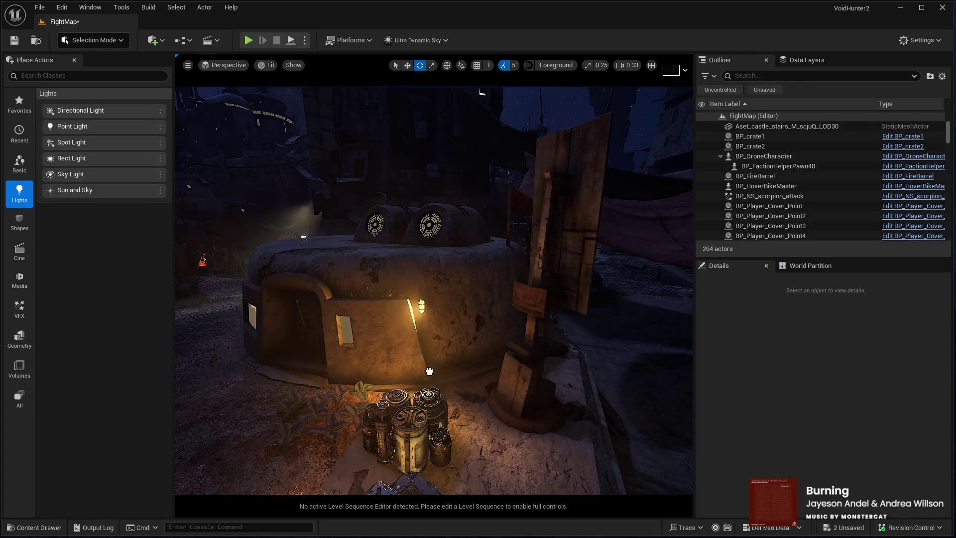
Place BP_Industry_Light2 on the bunker wall beside the doorway and position it on the wall face
{"action": "left_click_drag", "start_coordinate": [428, 349], "coordinate": [452, 399]}
{"action": "scroll", "coordinate": [453, 399], "scroll_direction": "up", "scroll_amount": 3}
{"action": "mouse_move", "coordinate": [433, 289]}
{"action": "left_mouse_down"}
{"action": "mouse_move", "coordinate": [349, 259]}
{"action": "mouse_move", "coordinate": [439, 314]}
{"action": "mouse_move", "coordinate": [453, 406]}
{"action": "left_mouse_up"}
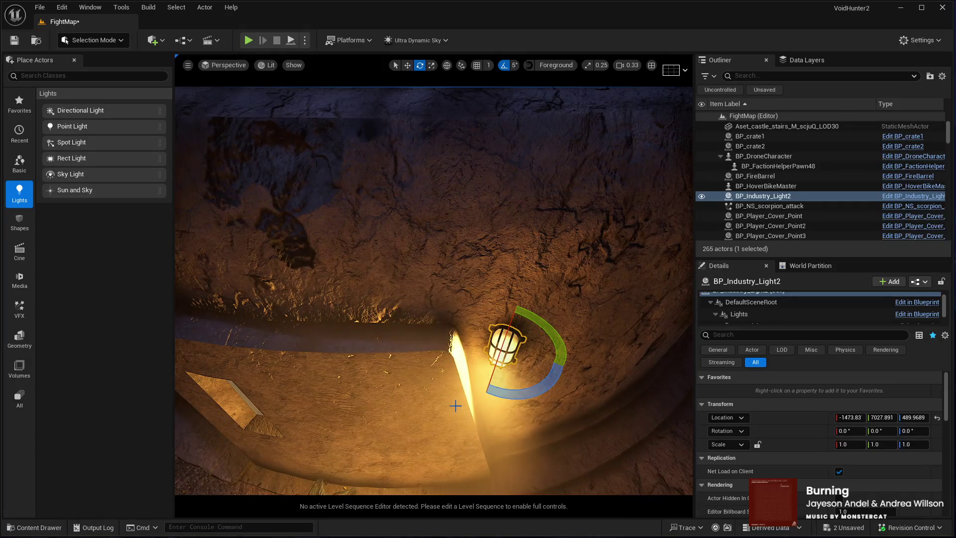
{"action": "left_click_drag", "start_coordinate": [394, 379], "coordinate": [364, 412]}
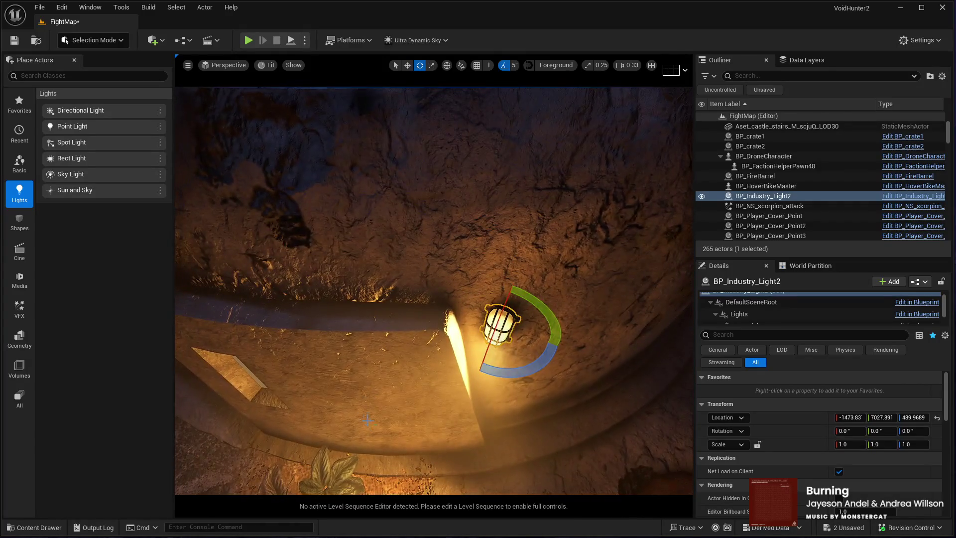
{"action": "mouse_move", "coordinate": [505, 336]}
{"action": "left_mouse_down"}
{"action": "mouse_move", "coordinate": [503, 389]}
{"action": "mouse_move", "coordinate": [423, 404]}
{"action": "mouse_move", "coordinate": [426, 395]}
{"action": "mouse_move", "coordinate": [442, 414]}
{"action": "left_mouse_up"}
{"action": "key", "text": "e"}
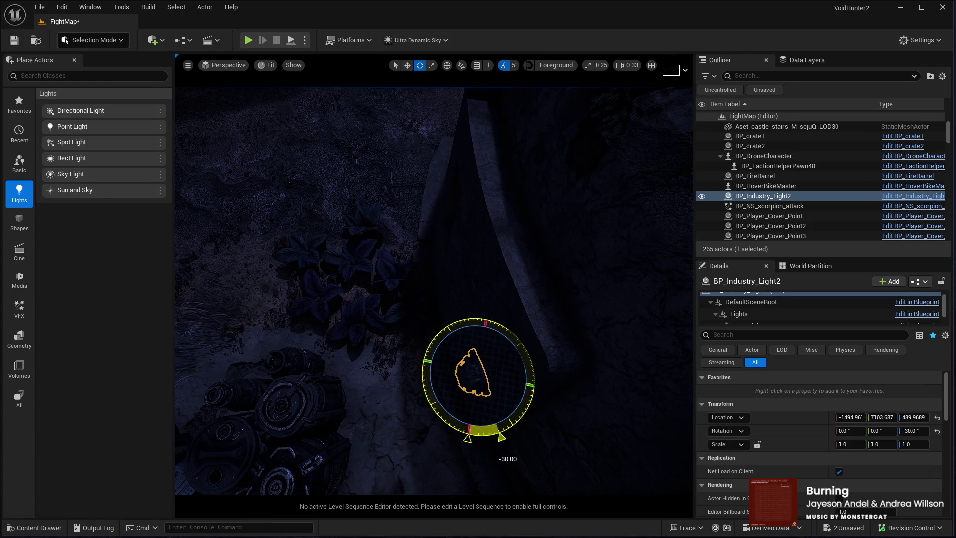
{"action": "mouse_move", "coordinate": [462, 382]}
{"action": "left_mouse_down"}
{"action": "mouse_move", "coordinate": [477, 389]}
{"action": "mouse_move", "coordinate": [514, 360]}
{"action": "left_mouse_up"}
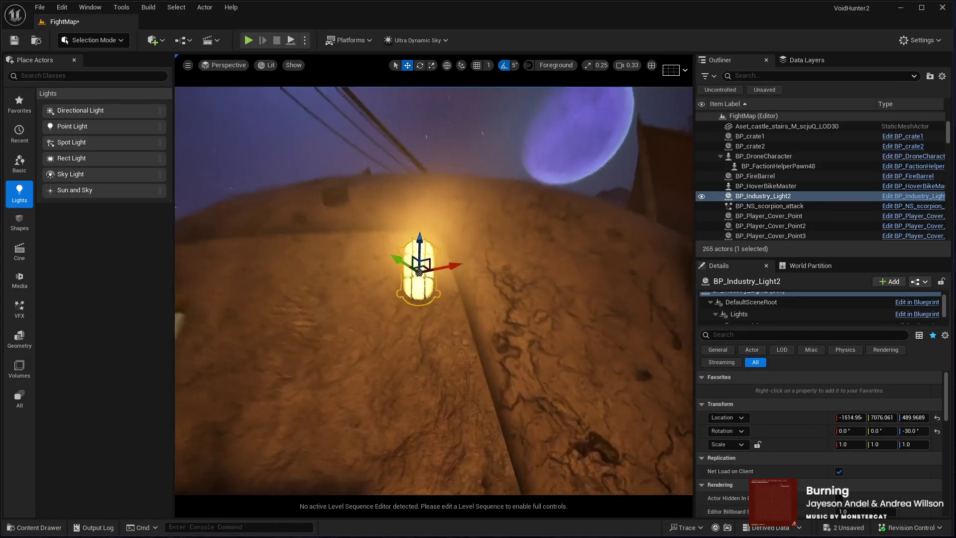
Review the lamp from around the street and set its rotation to -5, 0, -30
{"action": "left_click_drag", "start_coordinate": [279, 463], "coordinate": [279, 462]}
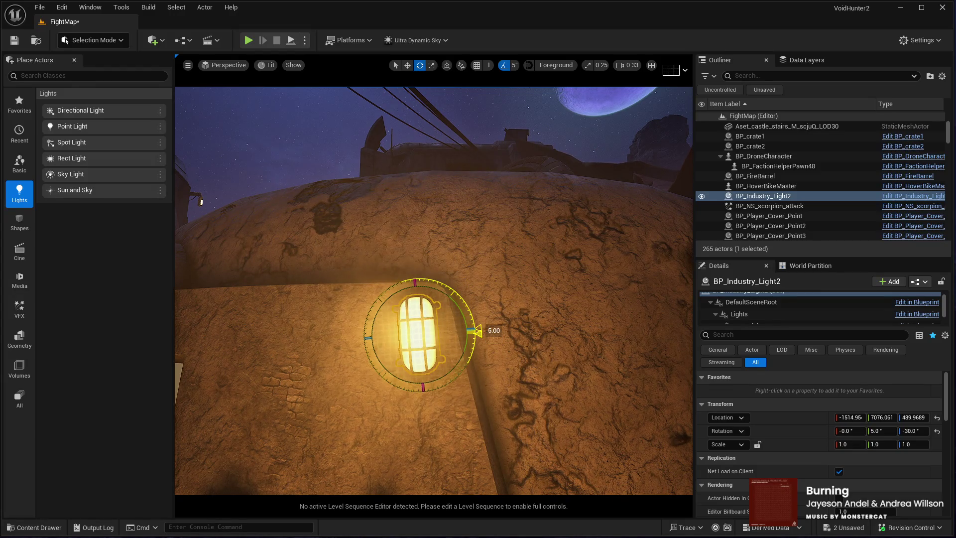
{"action": "left_click_drag", "start_coordinate": [279, 463], "coordinate": [278, 463]}
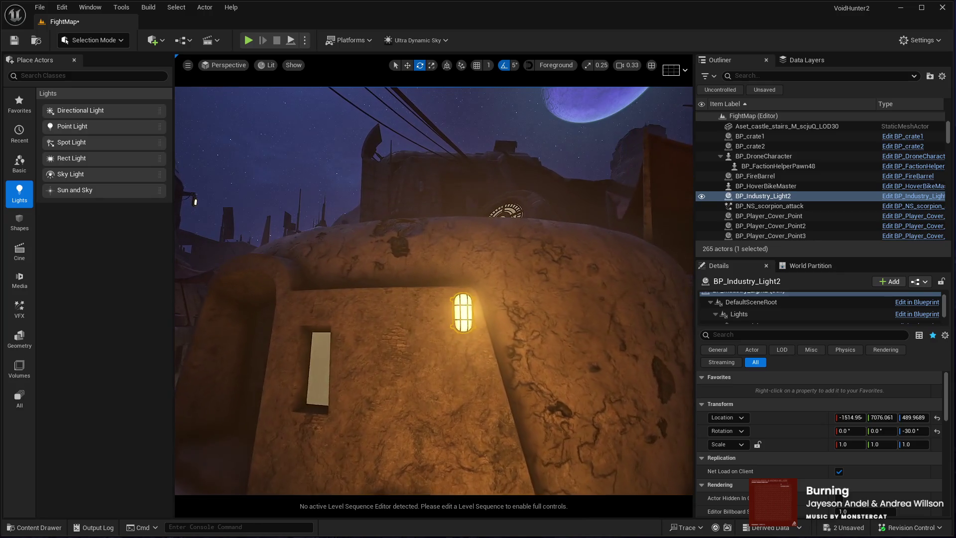
{"action": "key", "text": "w"}
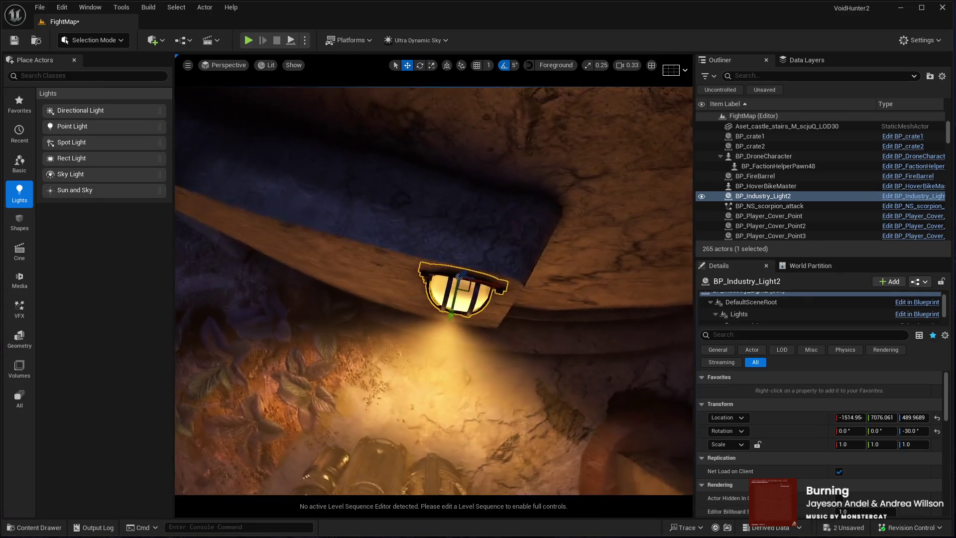
{"action": "left_click_drag", "start_coordinate": [426, 167], "coordinate": [426, 168]}
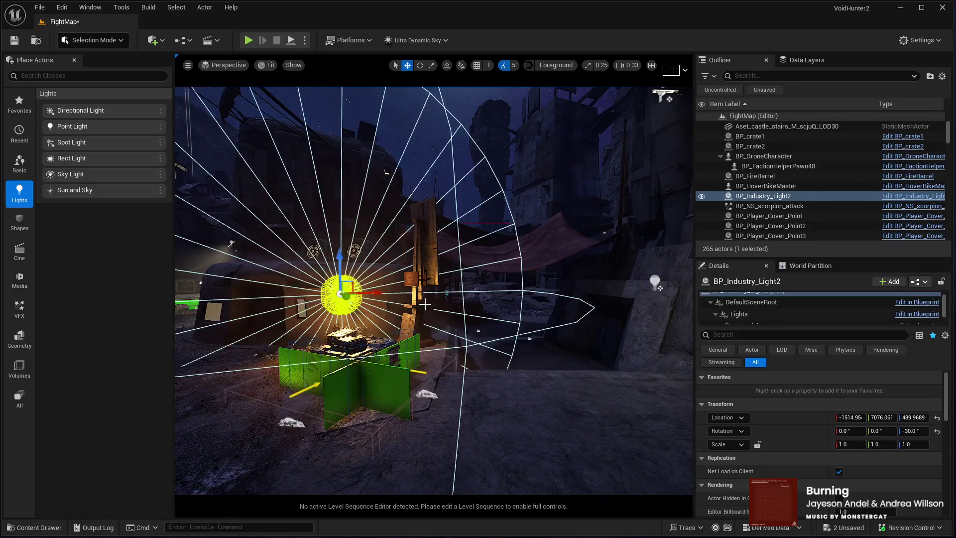
{"action": "left_click_drag", "start_coordinate": [404, 303], "coordinate": [403, 303]}
{"action": "mouse_move", "coordinate": [471, 303]}
{"action": "left_mouse_down"}
{"action": "mouse_move", "coordinate": [444, 301]}
{"action": "mouse_move", "coordinate": [456, 286]}
{"action": "mouse_move", "coordinate": [453, 309]}
{"action": "left_mouse_up"}
{"action": "key", "text": "e"}
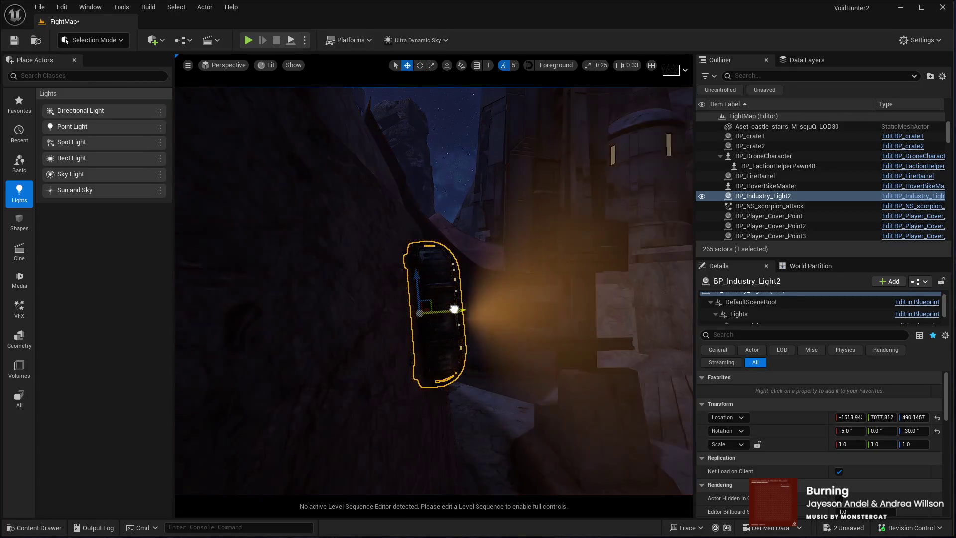
{"action": "scroll", "coordinate": [453, 309], "scroll_direction": "down", "scroll_amount": 10}
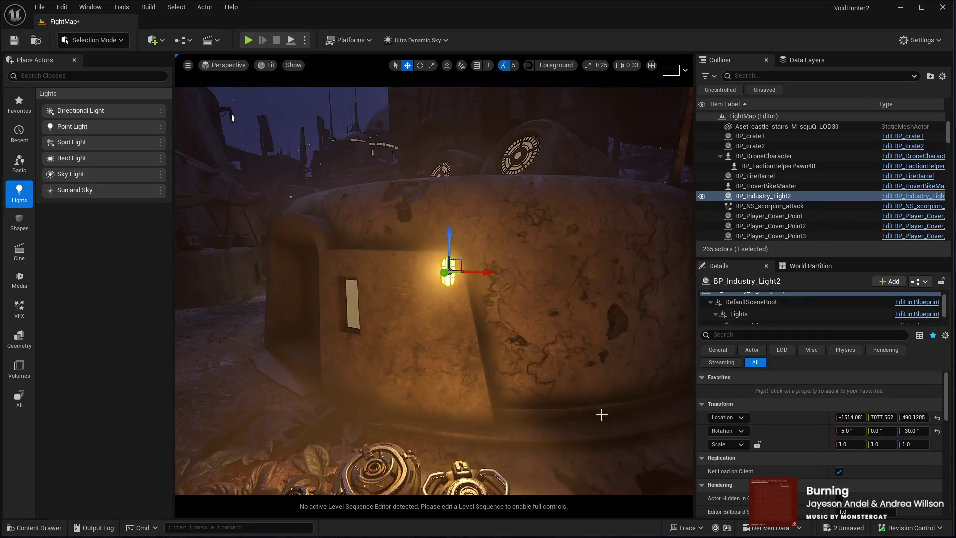
{"action": "scroll", "coordinate": [727, 318], "scroll_direction": "down", "scroll_amount": 2}
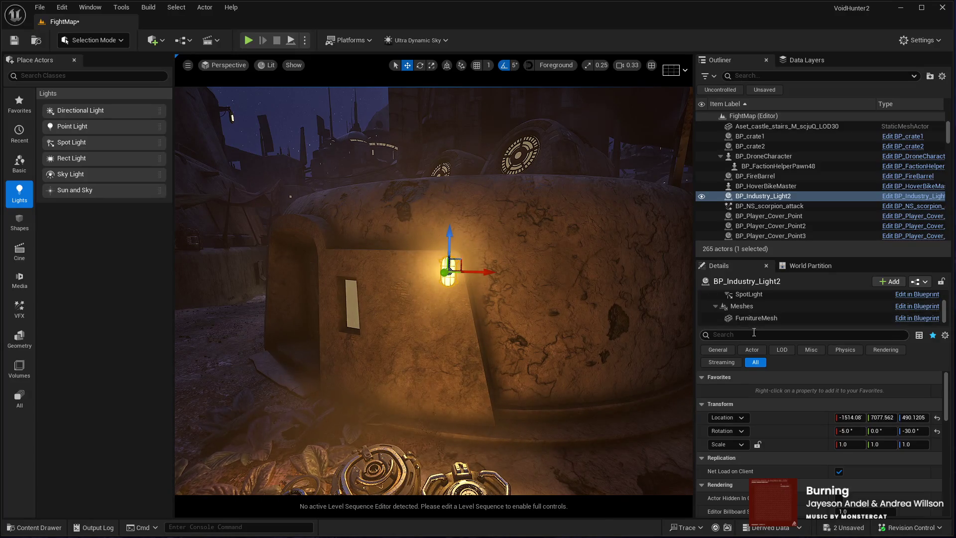
Turn off inverse-squared falloff on the SpotLight and set its intensity to 1
{"action": "scroll", "coordinate": [747, 317], "scroll_direction": "up", "scroll_amount": 2}
{"action": "left_click", "coordinate": [743, 309]}
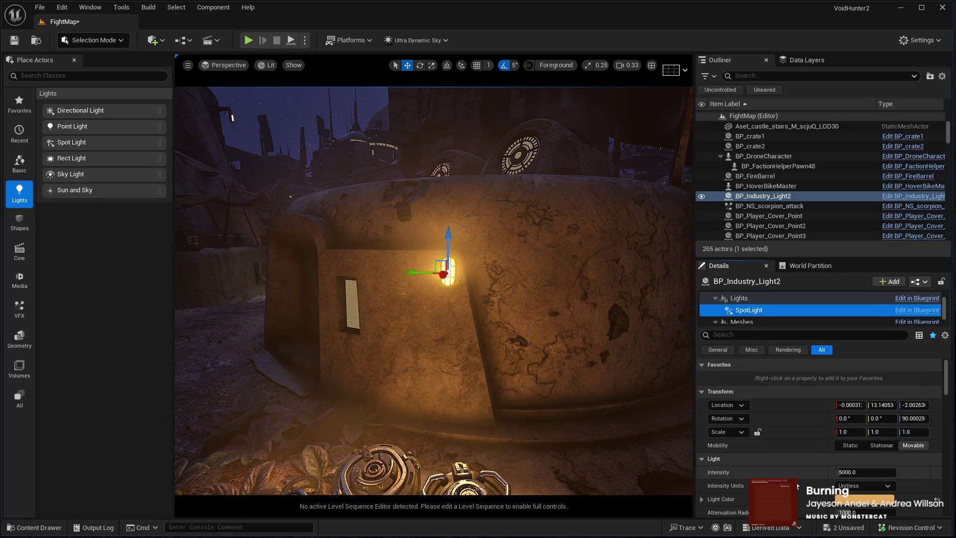
{"action": "scroll", "coordinate": [745, 467], "scroll_direction": "down", "scroll_amount": 5}
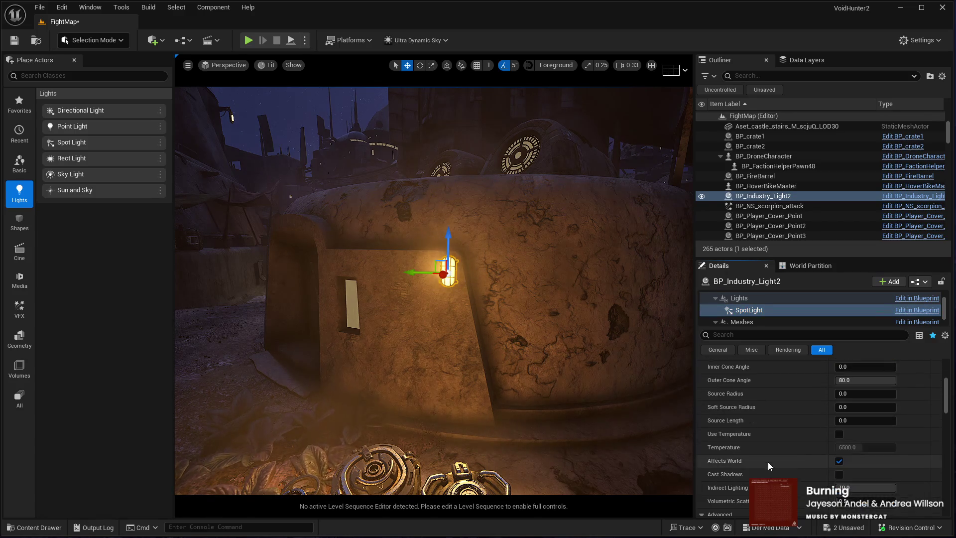
{"action": "scroll", "coordinate": [782, 479], "scroll_direction": "down", "scroll_amount": 2}
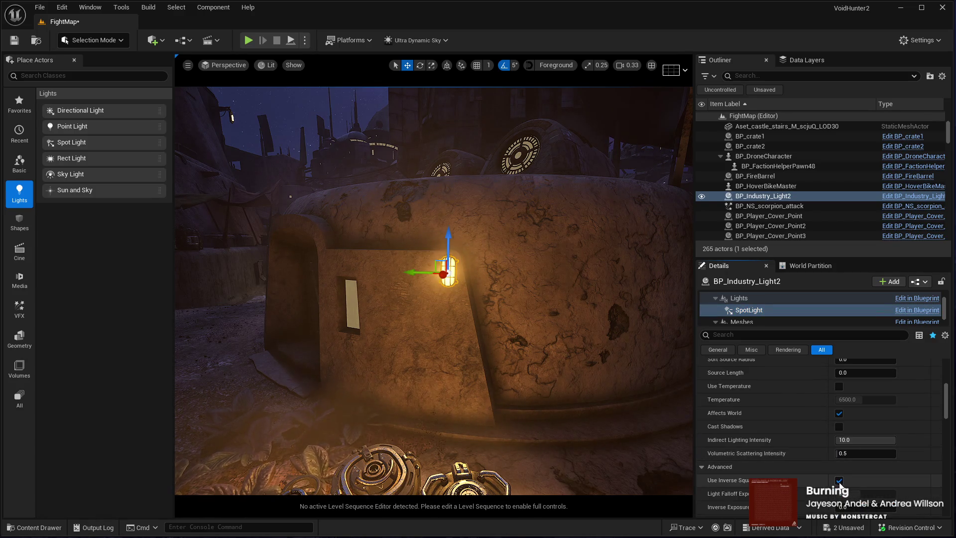
{"action": "left_click", "coordinate": [839, 480]}
{"action": "scroll", "coordinate": [802, 441], "scroll_direction": "up", "scroll_amount": 8}
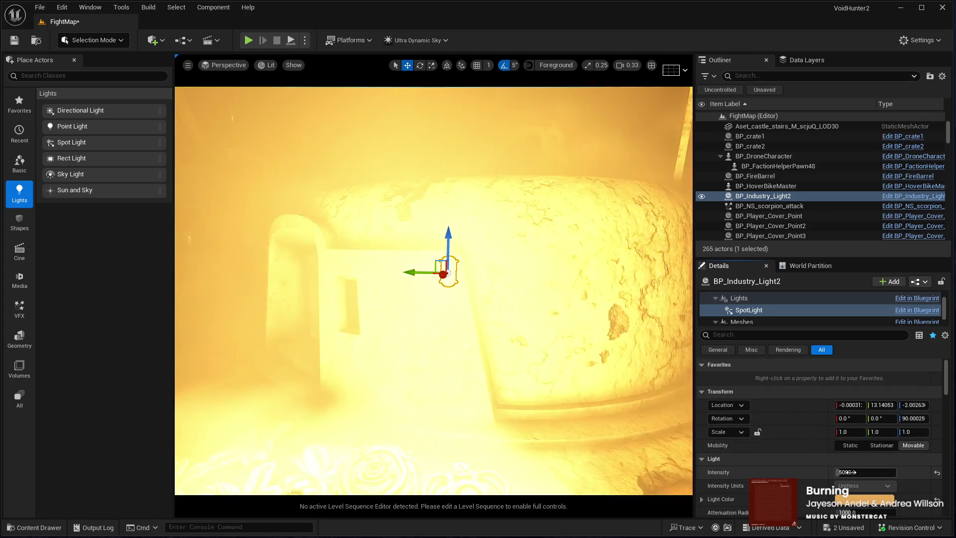
{"action": "type", "text": "1"}
{"action": "key", "text": "Return"}
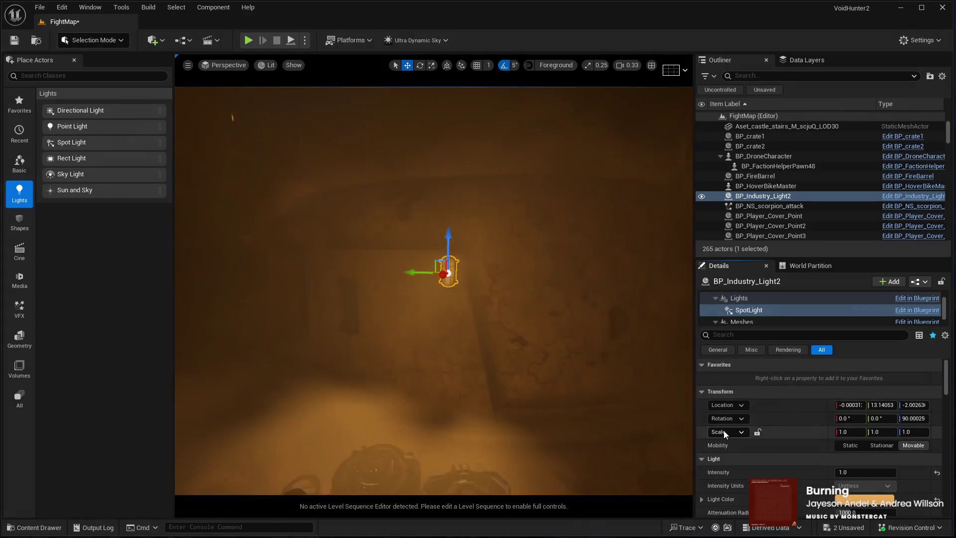
Raise the SpotLight intensity to 10, then drop it to 0.5
{"action": "left_click_drag", "start_coordinate": [551, 380], "coordinate": [551, 380]}
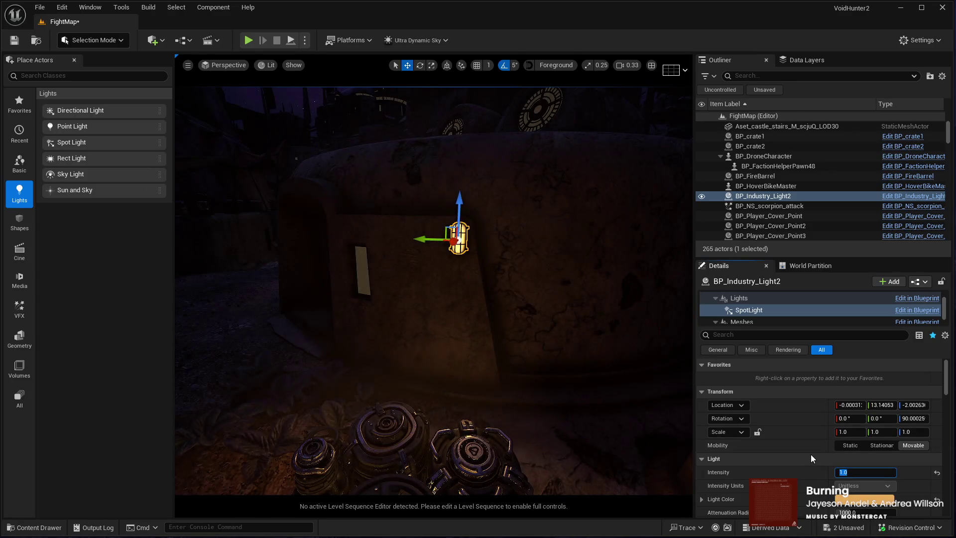
{"action": "type", "text": "10"}
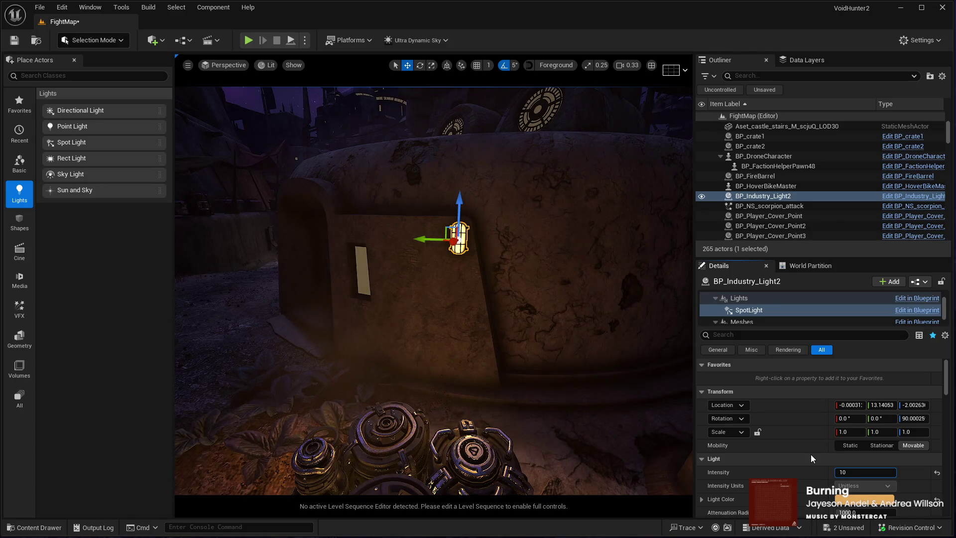
{"action": "key", "text": "Return"}
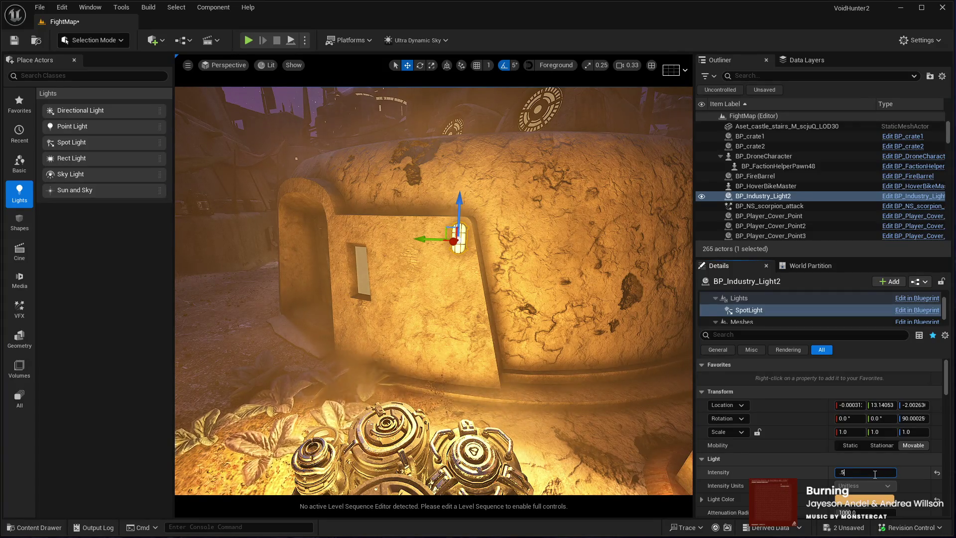
{"action": "key", "text": "Return"}
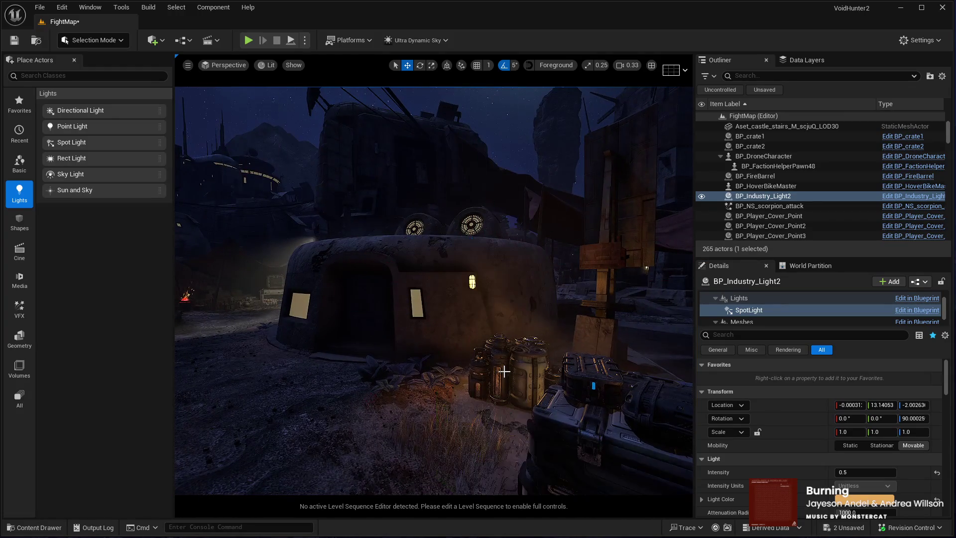
Frame the industry light on the wall and tint its glow cool cyan
{"action": "mouse_move", "coordinate": [504, 370]}
{"action": "left_mouse_down"}
{"action": "mouse_move", "coordinate": [399, 152]}
{"action": "mouse_move", "coordinate": [355, 240]}
{"action": "mouse_move", "coordinate": [324, 203]}
{"action": "mouse_move", "coordinate": [641, 518]}
{"action": "left_mouse_up"}
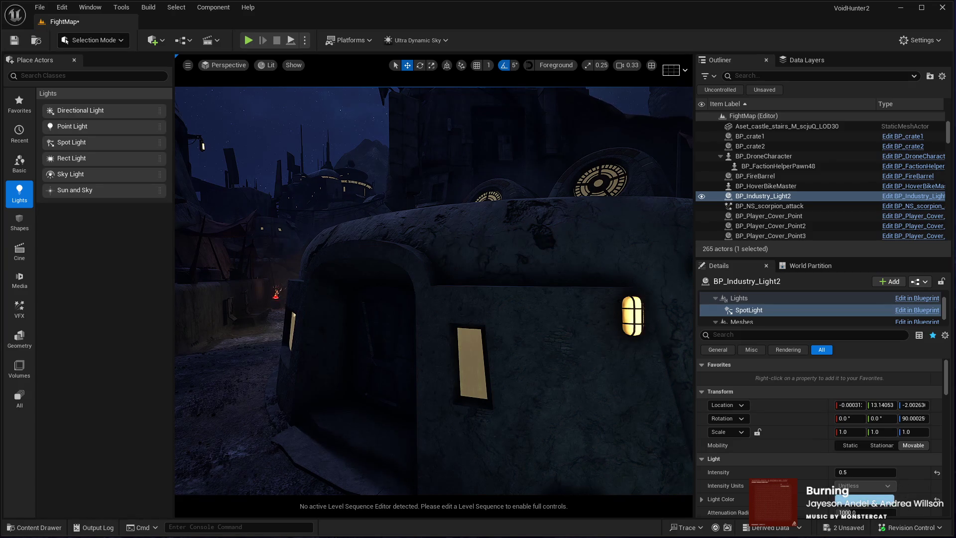
{"action": "left_click_drag", "start_coordinate": [437, 379], "coordinate": [478, 458]}
{"action": "left_click", "coordinate": [758, 188]}
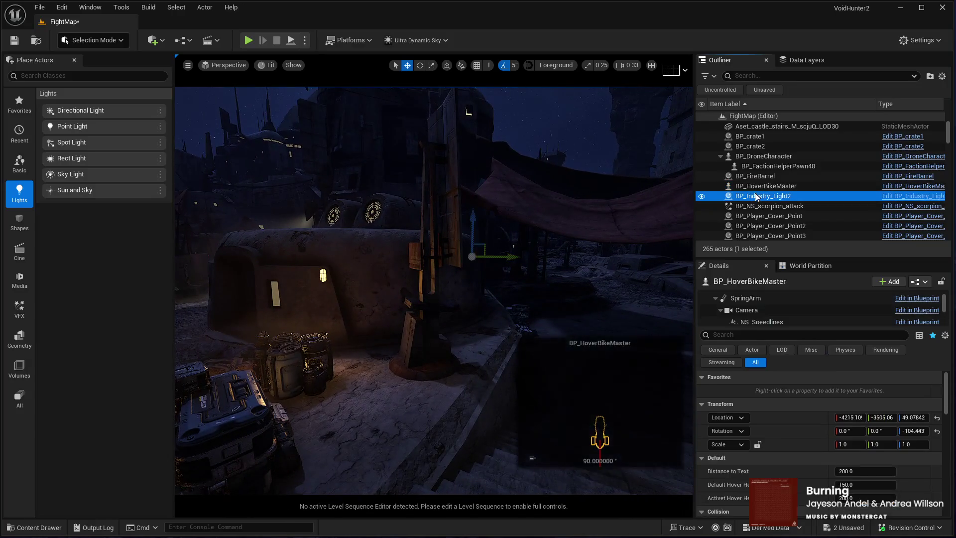
{"action": "double_click", "coordinate": [755, 195]}
{"action": "scroll", "coordinate": [799, 455], "scroll_direction": "down", "scroll_amount": 5}
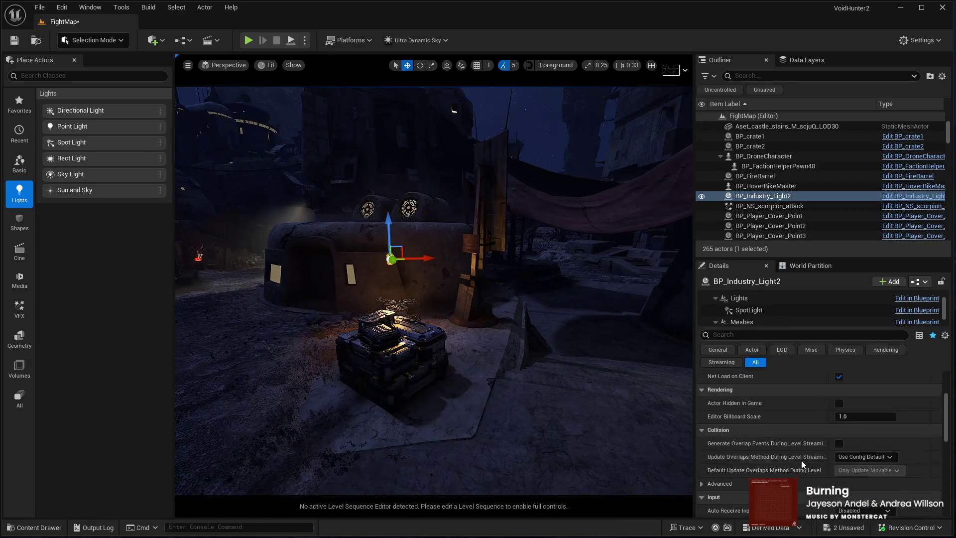
{"action": "scroll", "coordinate": [793, 446], "scroll_direction": "down", "scroll_amount": 1}
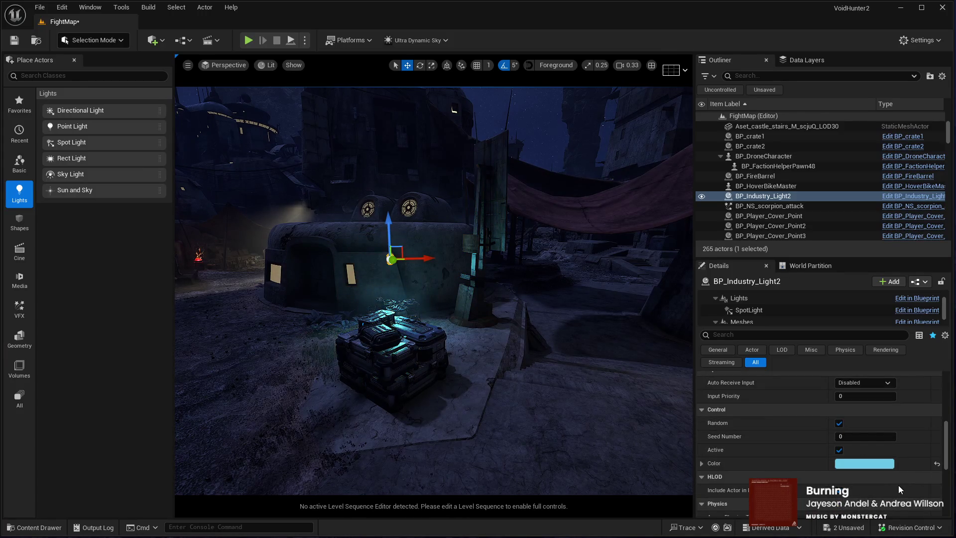
{"action": "key", "text": "g"}
{"action": "key", "text": "g"}
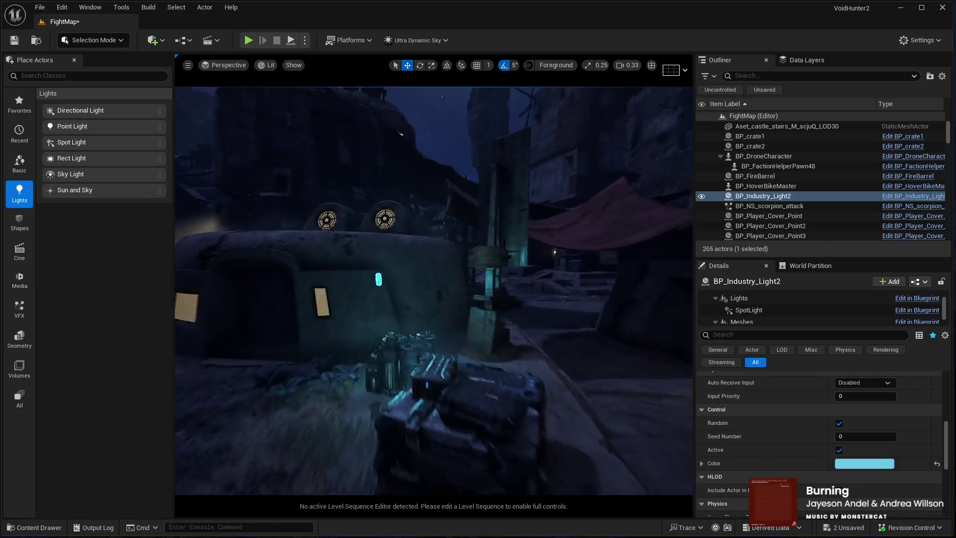
{"action": "key", "text": "f"}
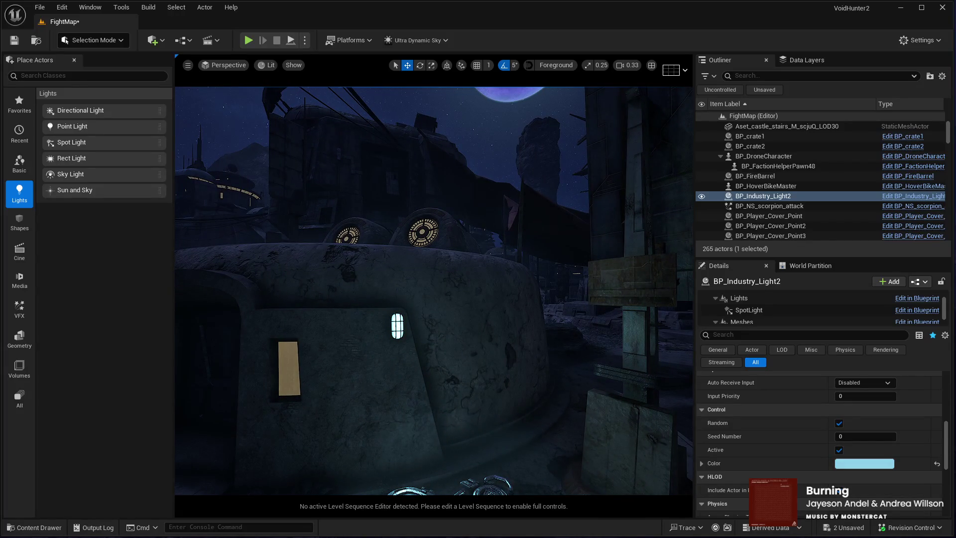
{"action": "key", "text": "ctrl+z"}
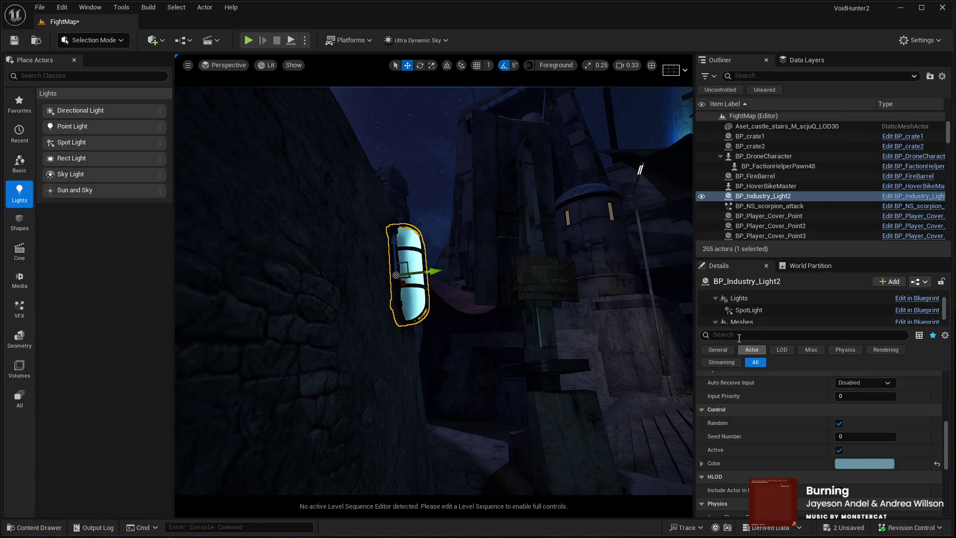
Nudge the SpotLight slightly right, then delete the BP_Industry_Light2 actor
{"action": "left_click", "coordinate": [732, 311]}
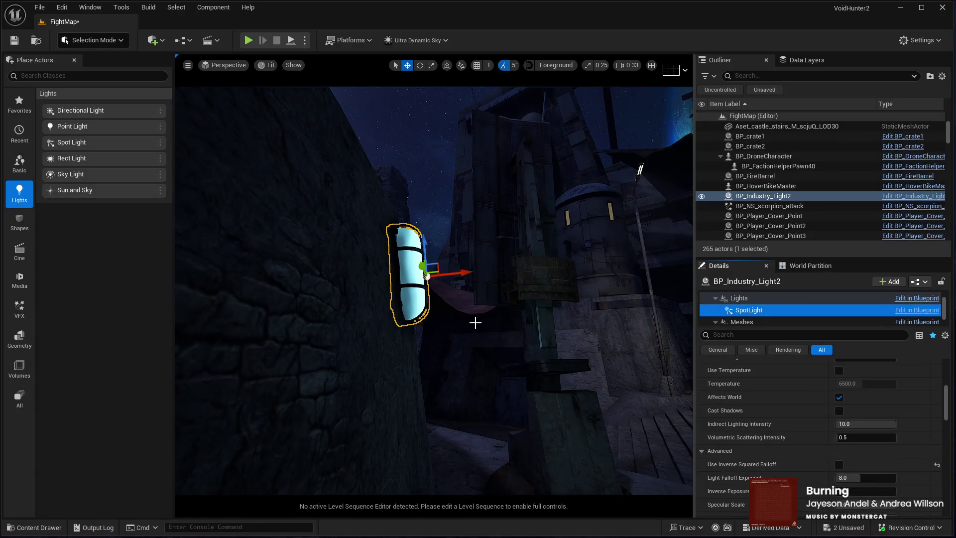
{"action": "left_click_drag", "start_coordinate": [473, 252], "coordinate": [485, 253]}
{"action": "key", "text": "g"}
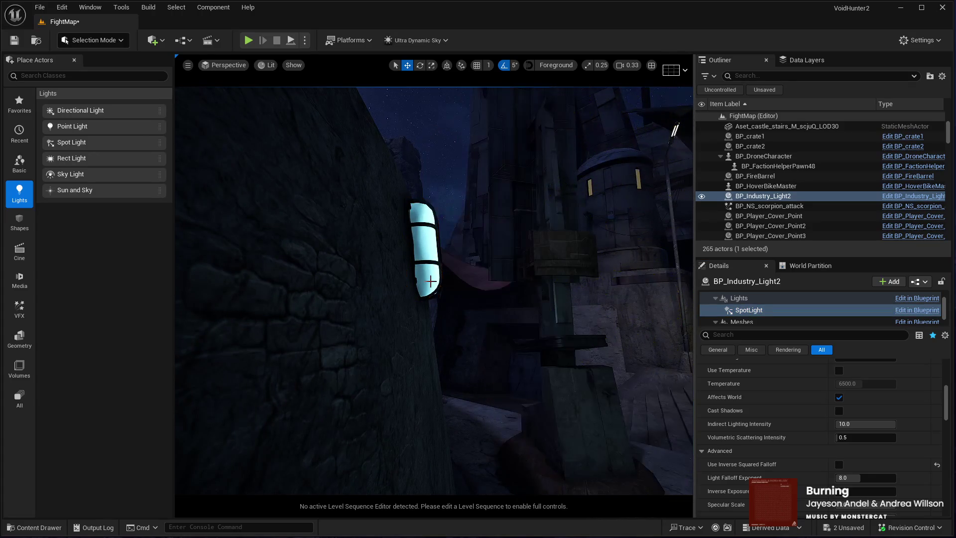
{"action": "key", "text": "Delete"}
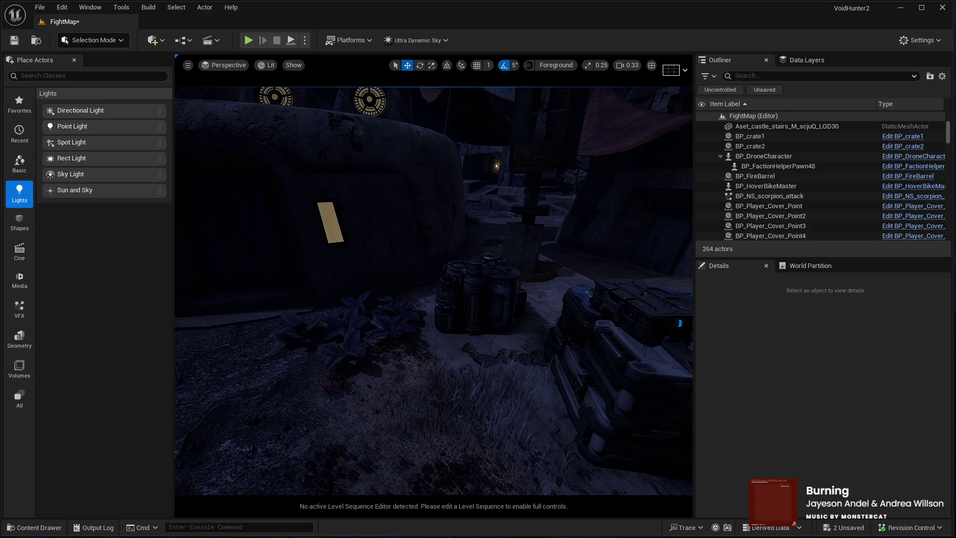
Place BP_TubeLight beside the building, lower it toward the ground, and turn it 30 degrees
{"action": "mouse_move", "coordinate": [438, 353]}
{"action": "left_mouse_down"}
{"action": "mouse_move", "coordinate": [391, 347]}
{"action": "mouse_move", "coordinate": [343, 360]}
{"action": "mouse_move", "coordinate": [310, 344]}
{"action": "mouse_move", "coordinate": [325, 367]}
{"action": "left_mouse_up"}
{"action": "key", "text": "e"}
{"action": "key", "text": "w"}
{"action": "left_click_drag", "start_coordinate": [380, 308], "coordinate": [383, 317]}
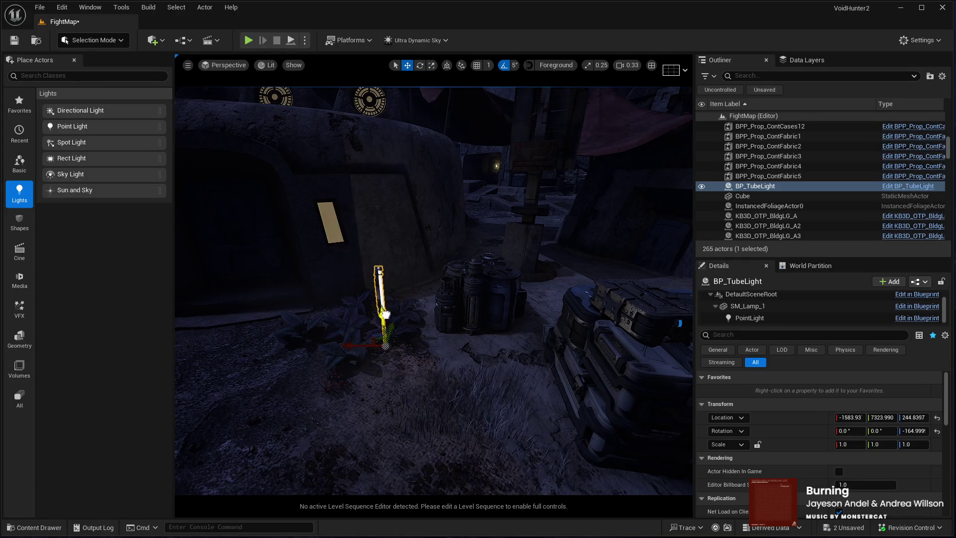
{"action": "key", "text": "f"}
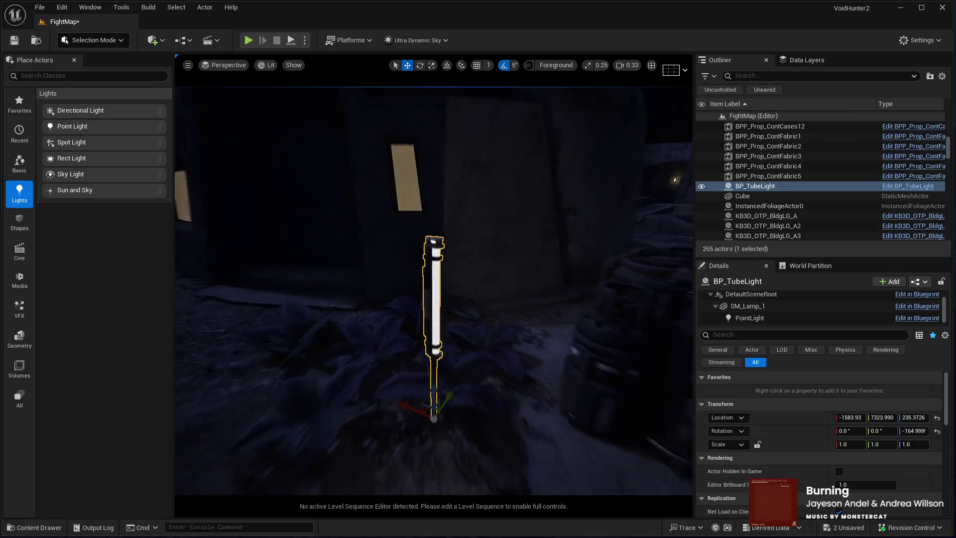
{"action": "key", "text": "e"}
{"action": "left_click_drag", "start_coordinate": [439, 451], "coordinate": [418, 451]}
{"action": "mouse_move", "coordinate": [421, 377]}
{"action": "left_mouse_down"}
{"action": "mouse_move", "coordinate": [471, 377]}
{"action": "mouse_move", "coordinate": [422, 381]}
{"action": "left_mouse_up"}
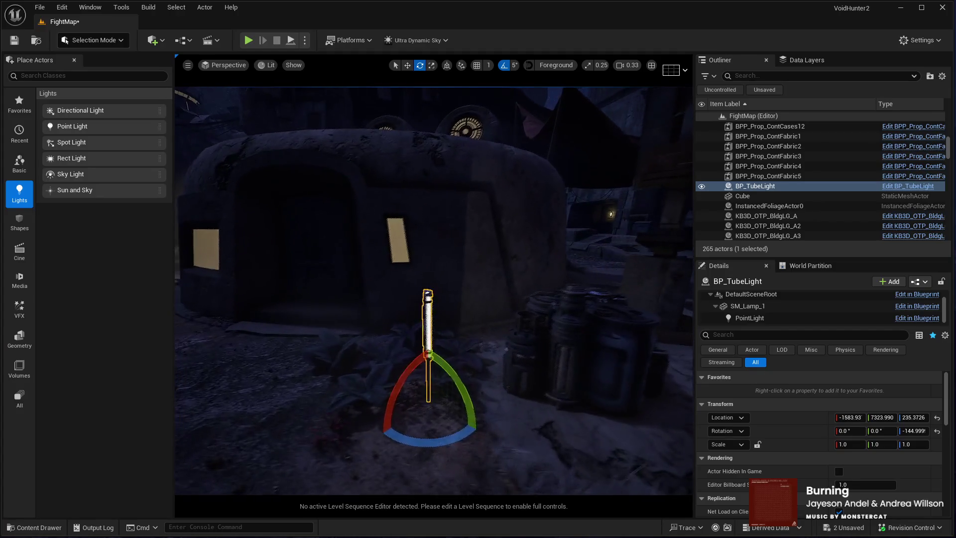
{"action": "key", "text": "w"}
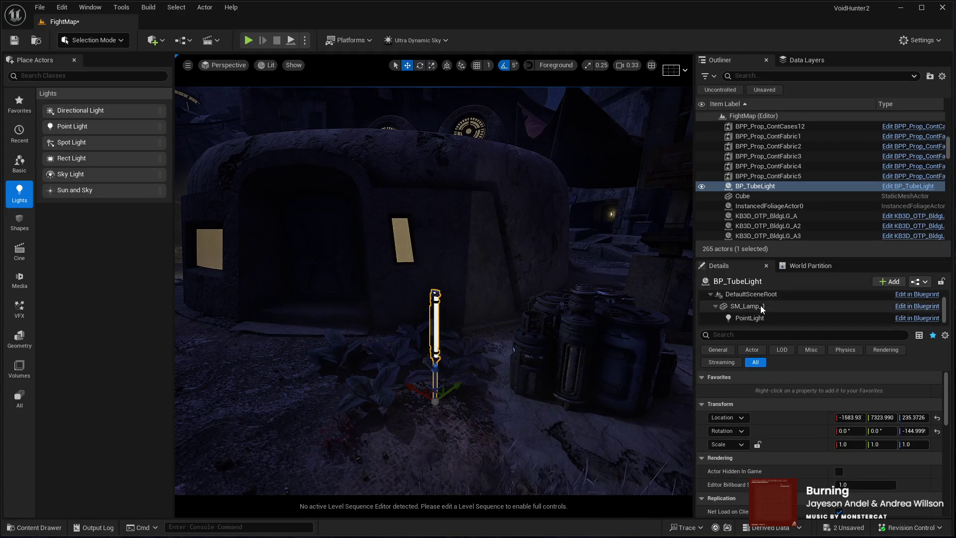
Lower the tube light's PointLight intensity through 1 and 0.5 to 0.2, then view it up close
{"action": "left_click", "coordinate": [754, 318]}
{"action": "left_click", "coordinate": [843, 472]}
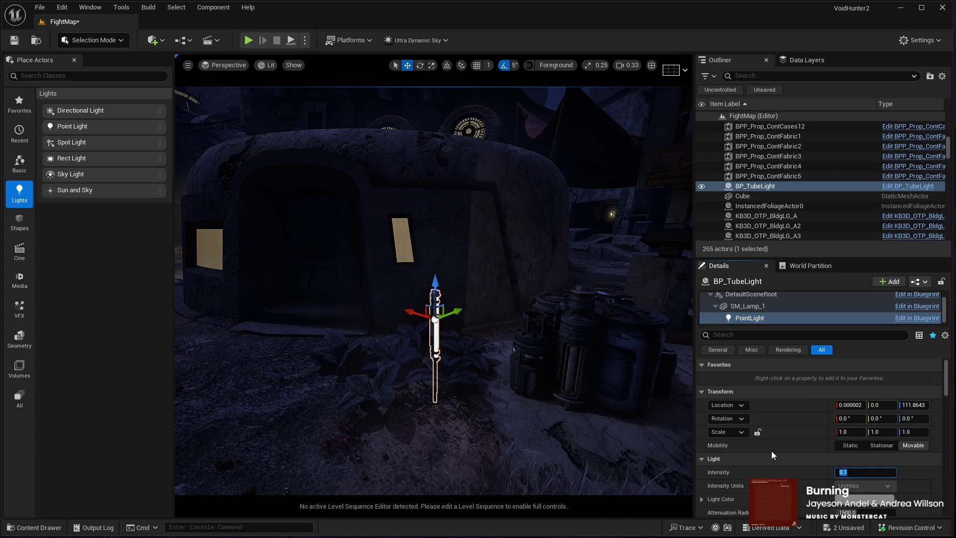
{"action": "type", "text": "1"}
{"action": "key", "text": "Return"}
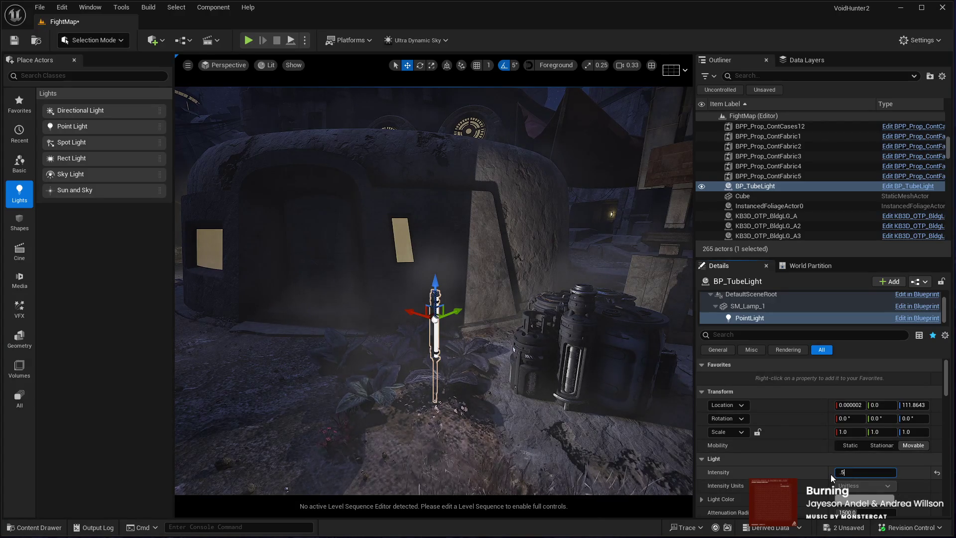
{"action": "key", "text": "Return"}
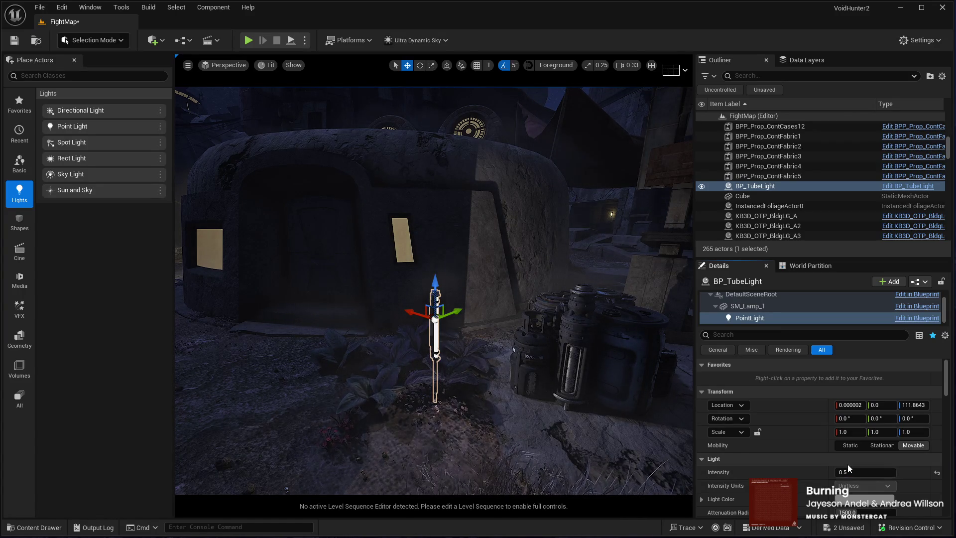
{"action": "type", "text": ".2"}
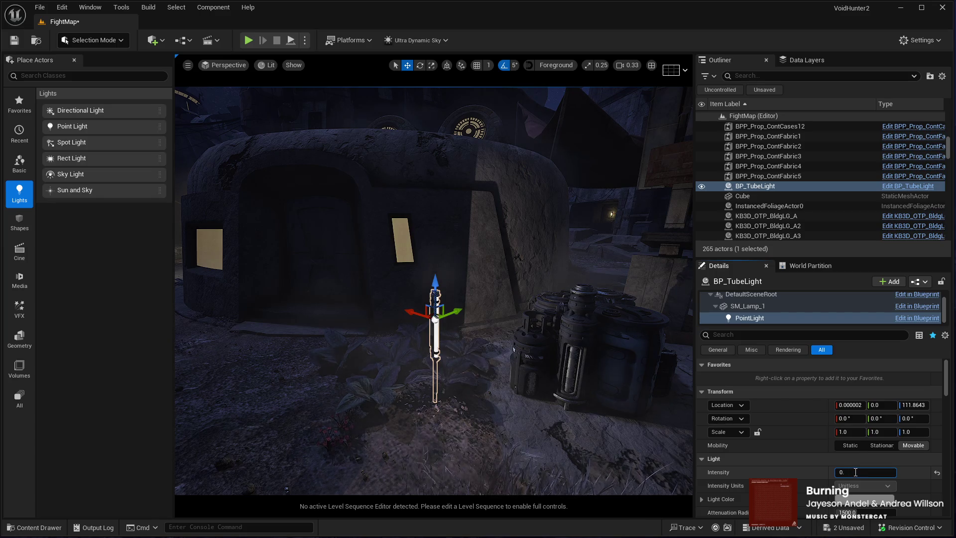
{"action": "key", "text": "Return"}
{"action": "mouse_move", "coordinate": [480, 390]}
{"action": "left_mouse_down"}
{"action": "mouse_move", "coordinate": [503, 383]}
{"action": "mouse_move", "coordinate": [427, 331]}
{"action": "mouse_move", "coordinate": [434, 279]}
{"action": "mouse_move", "coordinate": [393, 314]}
{"action": "left_mouse_up"}
{"action": "mouse_move", "coordinate": [474, 335]}
{"action": "left_mouse_down"}
{"action": "mouse_move", "coordinate": [472, 353]}
{"action": "mouse_move", "coordinate": [474, 334]}
{"action": "mouse_move", "coordinate": [431, 359]}
{"action": "mouse_move", "coordinate": [421, 401]}
{"action": "left_mouse_up"}
Tilt SM_Lamp_1 to 15° Z rotation and nudge it up and right within BP_TubeLight
{"action": "left_click", "coordinate": [441, 308]}
{"action": "key", "text": "e"}
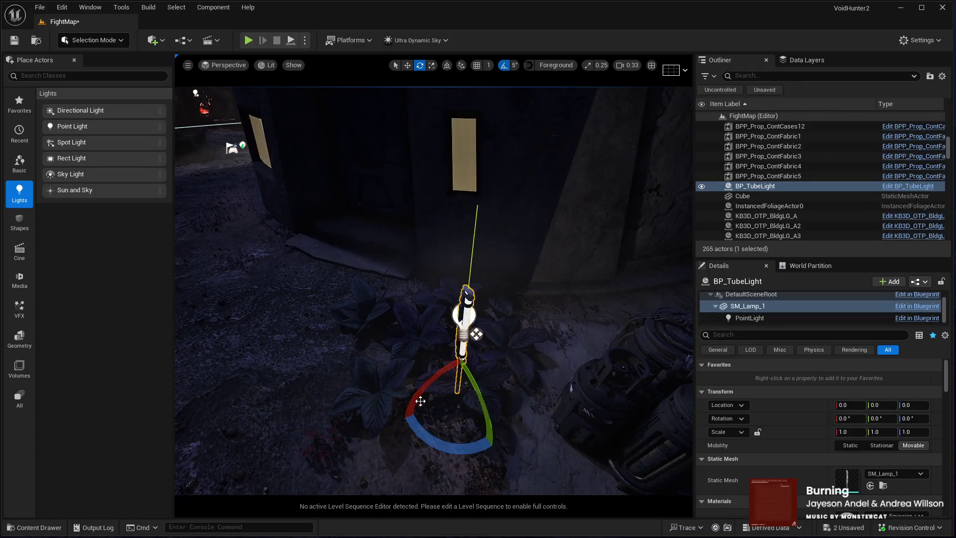
{"action": "left_click_drag", "start_coordinate": [439, 444], "coordinate": [455, 445]}
{"action": "key", "text": "w"}
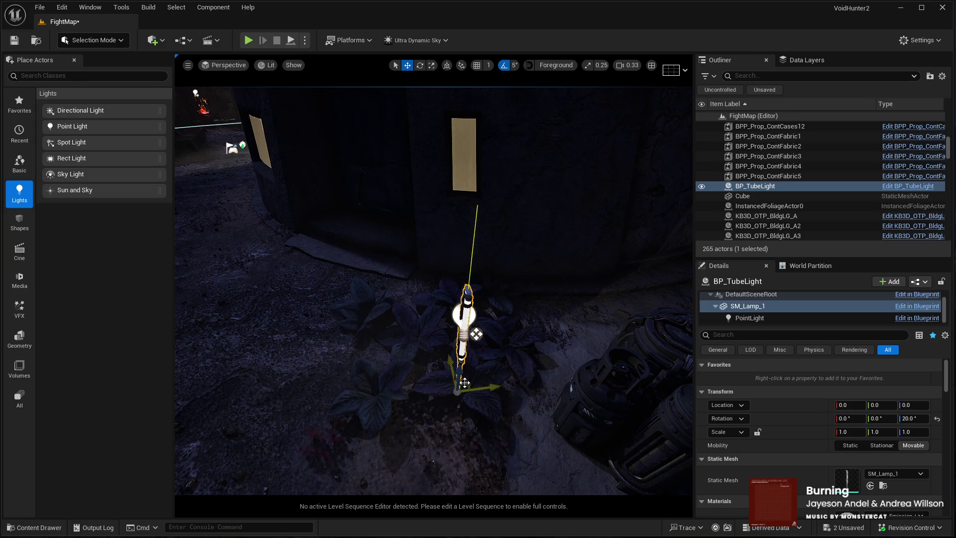
{"action": "mouse_move", "coordinate": [464, 383]}
{"action": "left_mouse_down"}
{"action": "mouse_move", "coordinate": [474, 355]}
{"action": "mouse_move", "coordinate": [515, 318]}
{"action": "left_mouse_up"}
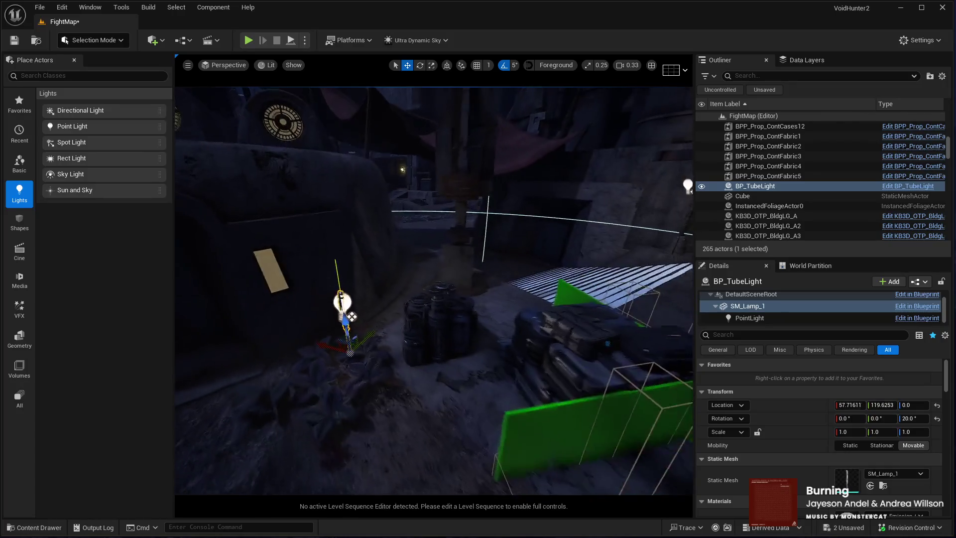
{"action": "key", "text": "e"}
{"action": "left_click_drag", "start_coordinate": [388, 407], "coordinate": [402, 408]}
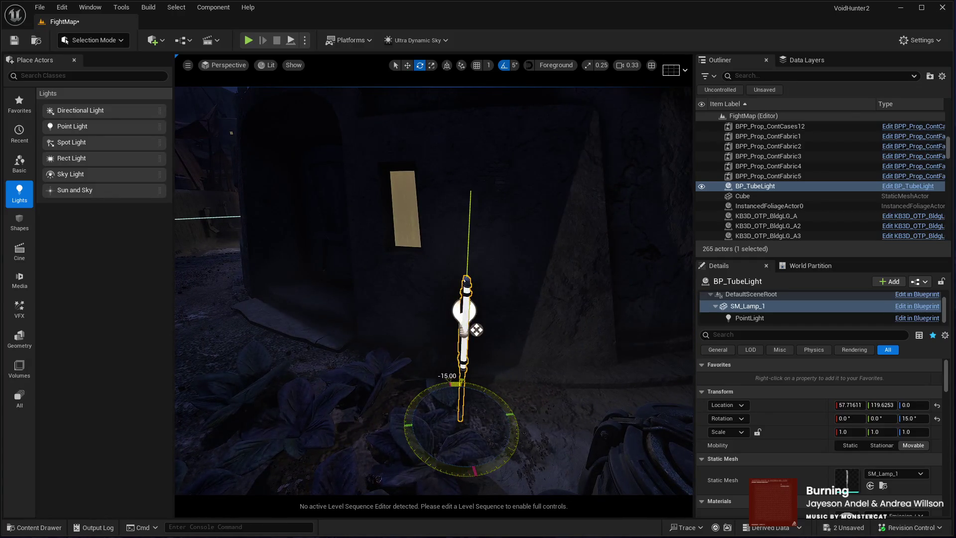
{"action": "mouse_move", "coordinate": [391, 426]}
{"action": "left_mouse_down"}
{"action": "mouse_move", "coordinate": [386, 406]}
{"action": "mouse_move", "coordinate": [398, 397]}
{"action": "mouse_move", "coordinate": [385, 433]}
{"action": "left_mouse_up"}
{"action": "left_click_drag", "start_coordinate": [482, 275], "coordinate": [483, 275]}
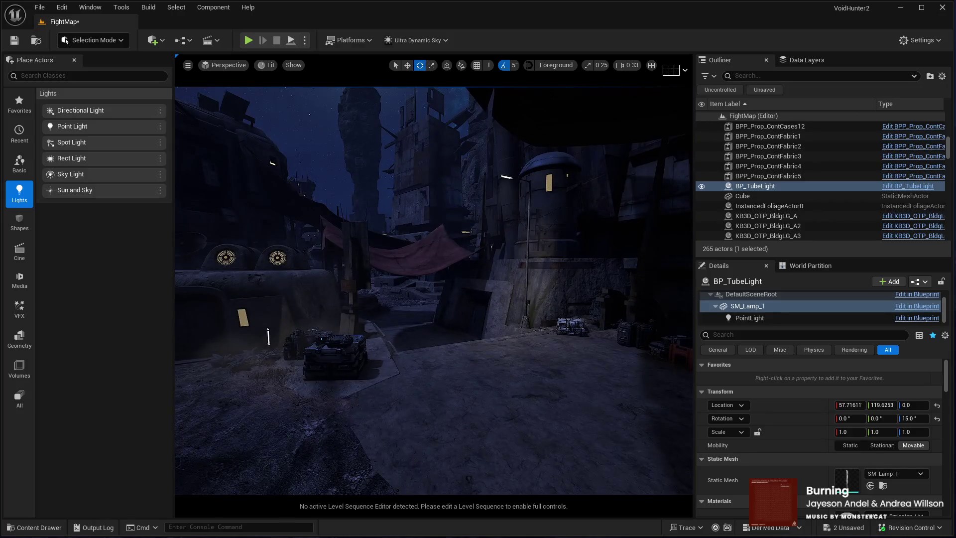
{"action": "left_click_drag", "start_coordinate": [579, 327], "coordinate": [579, 327]}
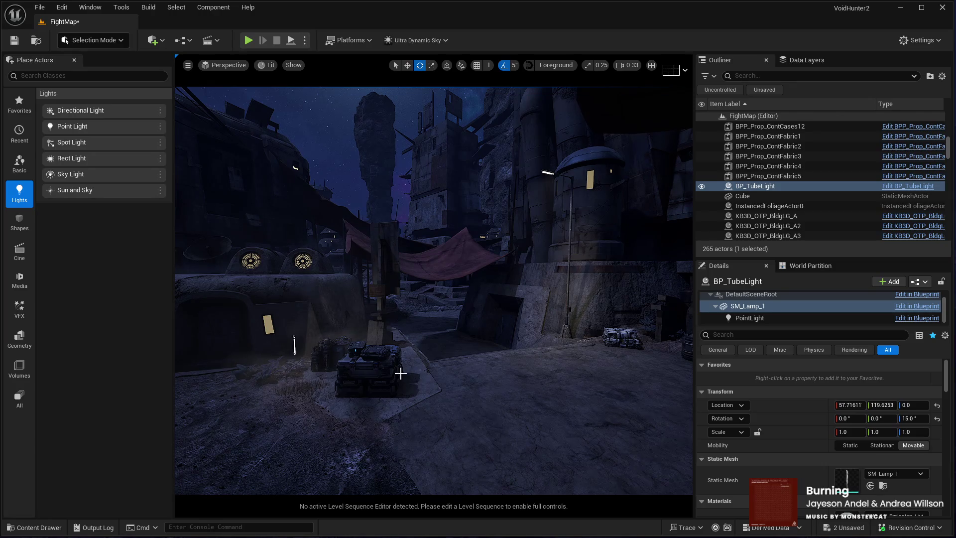
Move the tall lamp post far to the left
{"action": "left_click", "coordinate": [567, 337]}
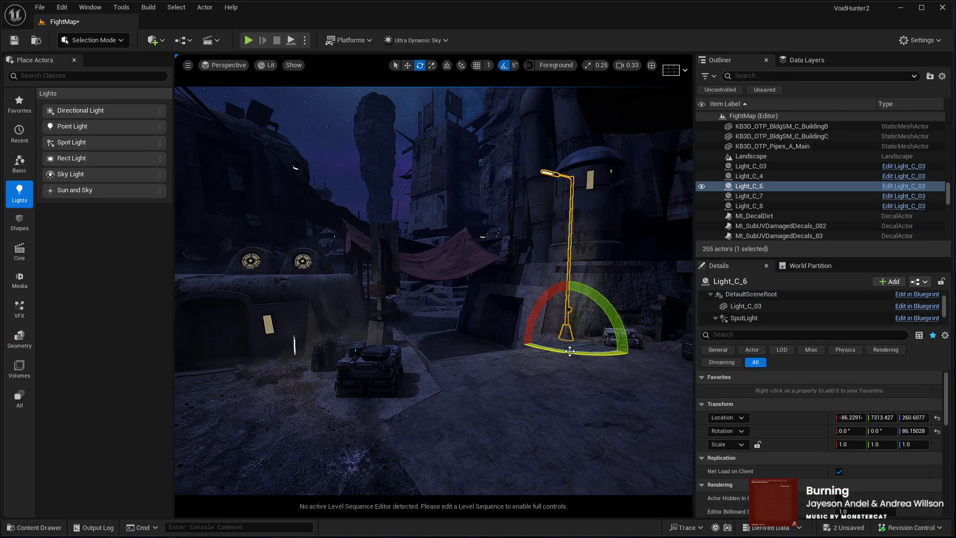
{"action": "key", "text": "w"}
{"action": "mouse_move", "coordinate": [544, 349]}
{"action": "left_mouse_down"}
{"action": "mouse_move", "coordinate": [377, 377]}
{"action": "mouse_move", "coordinate": [381, 389]}
{"action": "mouse_move", "coordinate": [422, 388]}
{"action": "mouse_move", "coordinate": [453, 451]}
{"action": "mouse_move", "coordinate": [470, 397]}
{"action": "mouse_move", "coordinate": [464, 404]}
{"action": "left_mouse_up"}
{"action": "key", "text": "e"}
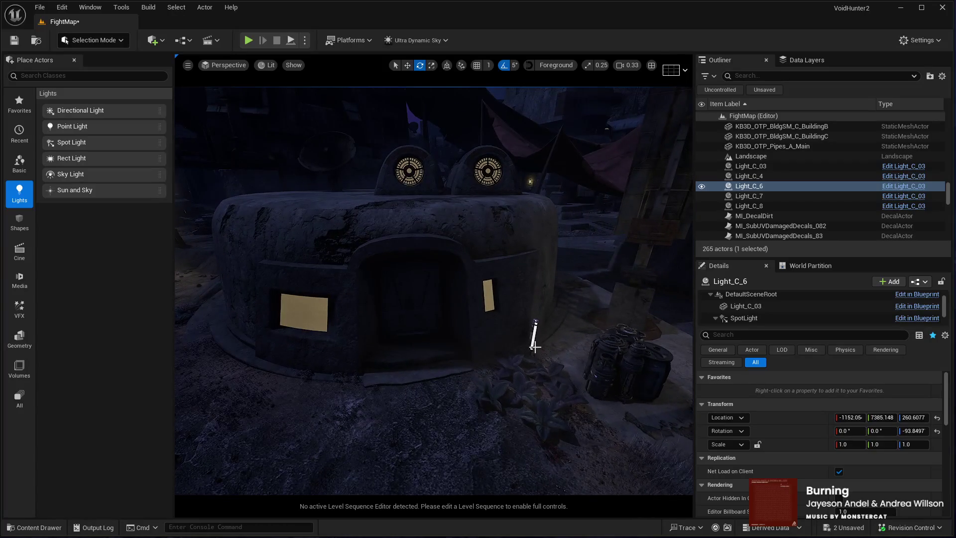
Select BP_TubeLight in the Outliner, frame it, and delete it from the level
{"action": "left_click", "coordinate": [534, 334]}
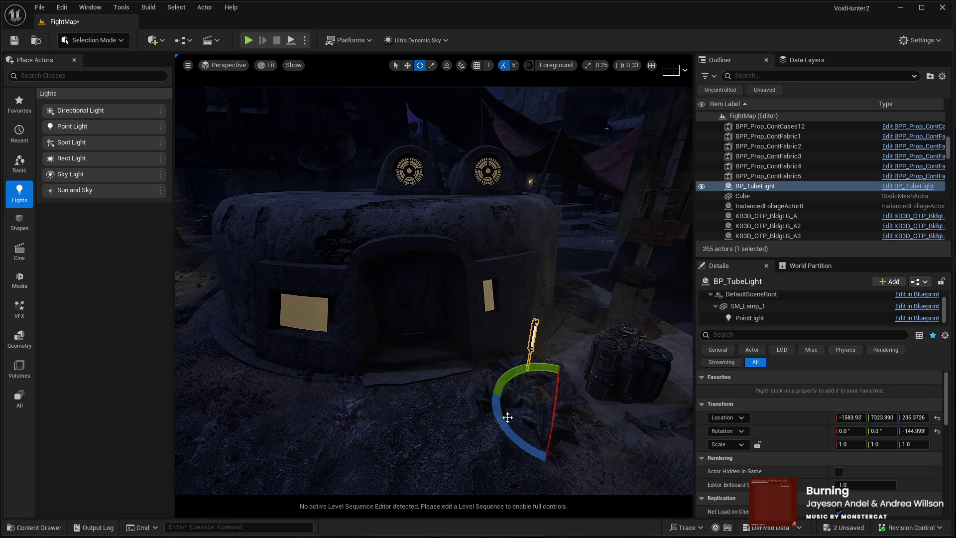
{"action": "left_click", "coordinate": [543, 340]}
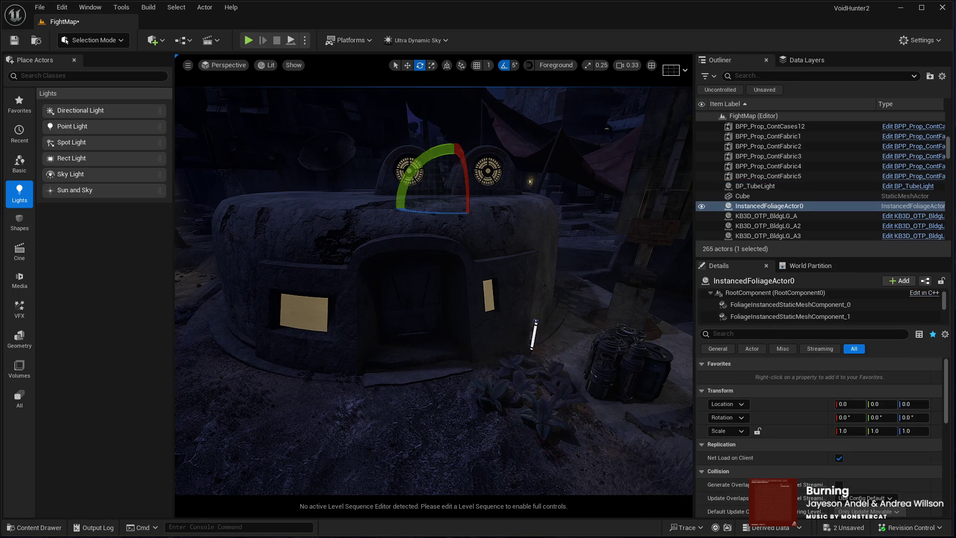
{"action": "left_click", "coordinate": [533, 334]}
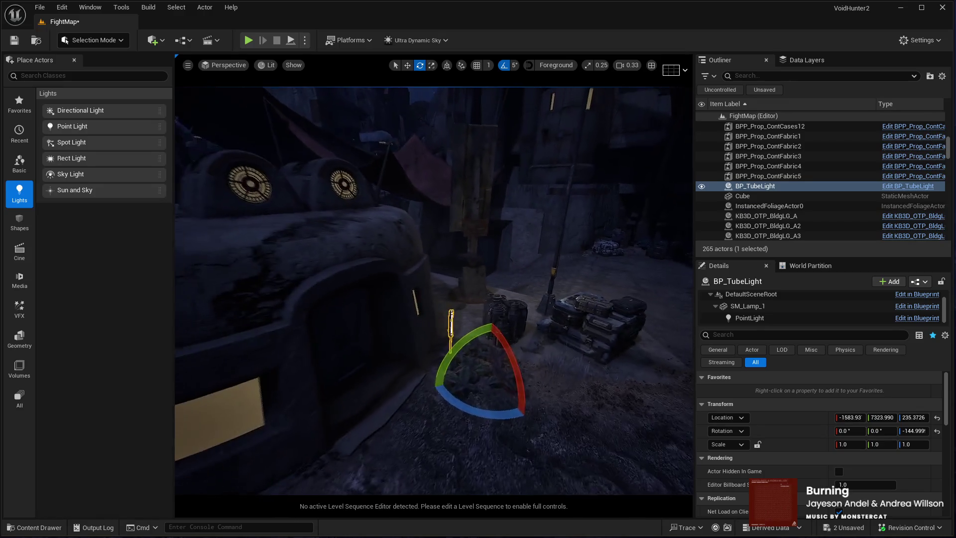
{"action": "left_click", "coordinate": [747, 176]}
{"action": "double_click", "coordinate": [754, 185]}
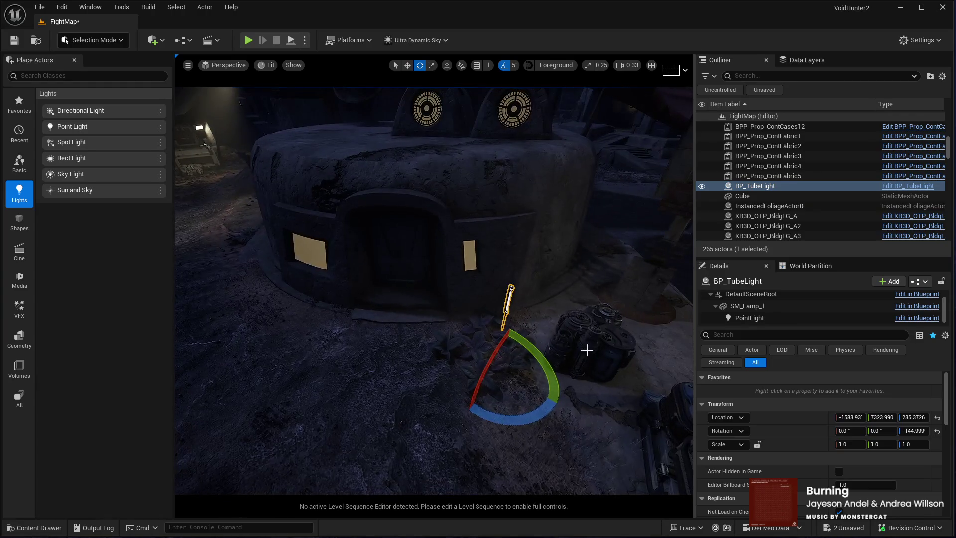
{"action": "key", "text": "Delete"}
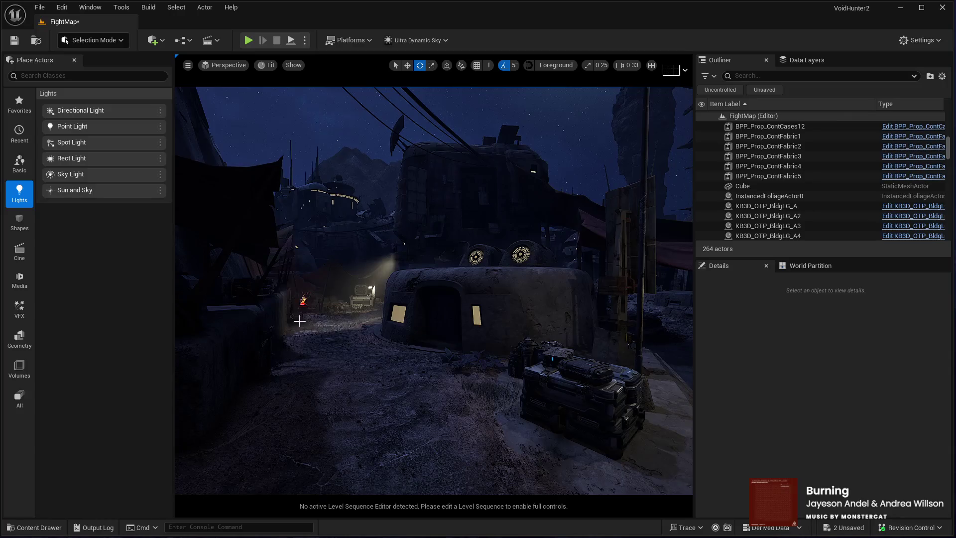
Swap Element 7 on BuildingL4 and BuildingL5 from KB3D_OTP_GlassD to KB3D_OTP_Rubber
{"action": "mouse_move", "coordinate": [365, 310]}
{"action": "left_mouse_down"}
{"action": "mouse_move", "coordinate": [408, 307]}
{"action": "mouse_move", "coordinate": [423, 278]}
{"action": "mouse_move", "coordinate": [441, 281]}
{"action": "mouse_move", "coordinate": [428, 284]}
{"action": "mouse_move", "coordinate": [433, 266]}
{"action": "mouse_move", "coordinate": [458, 376]}
{"action": "left_mouse_up"}
{"action": "left_click", "coordinate": [458, 375]}
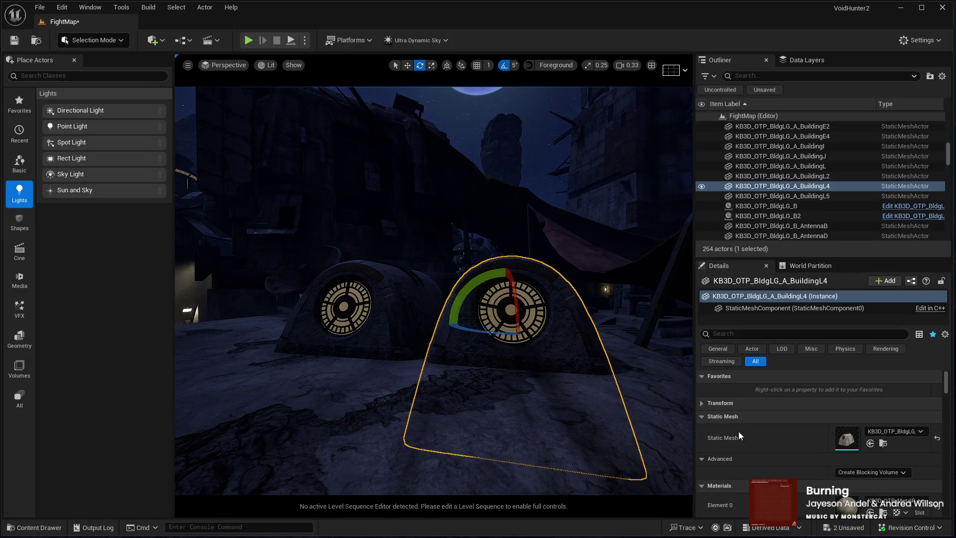
{"action": "scroll", "coordinate": [743, 438], "scroll_direction": "down", "scroll_amount": 5}
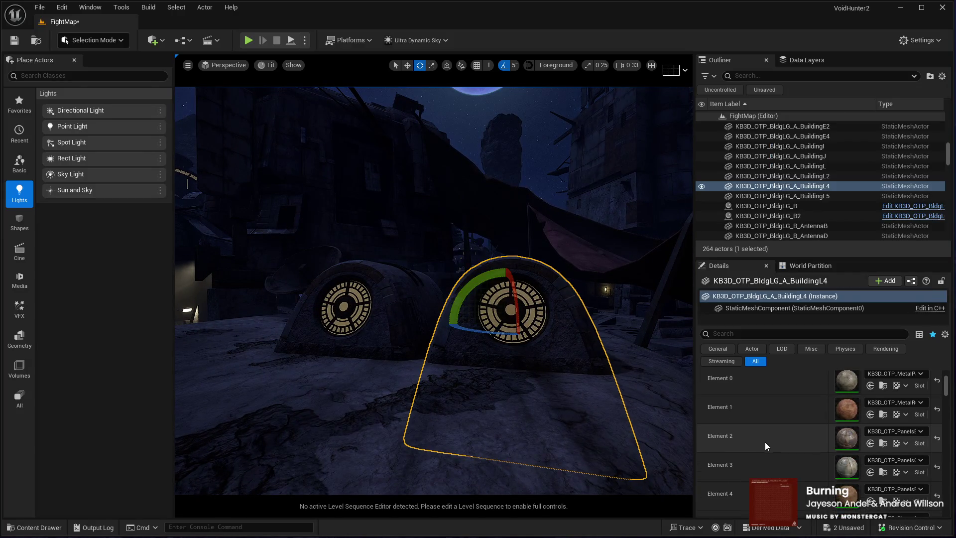
{"action": "scroll", "coordinate": [794, 455], "scroll_direction": "down", "scroll_amount": 3}
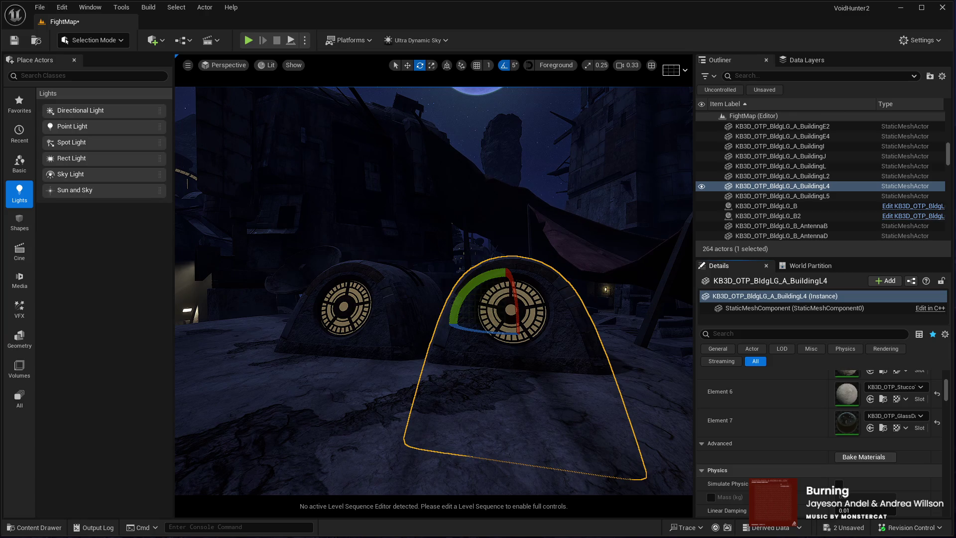
{"action": "left_click", "coordinate": [870, 428]}
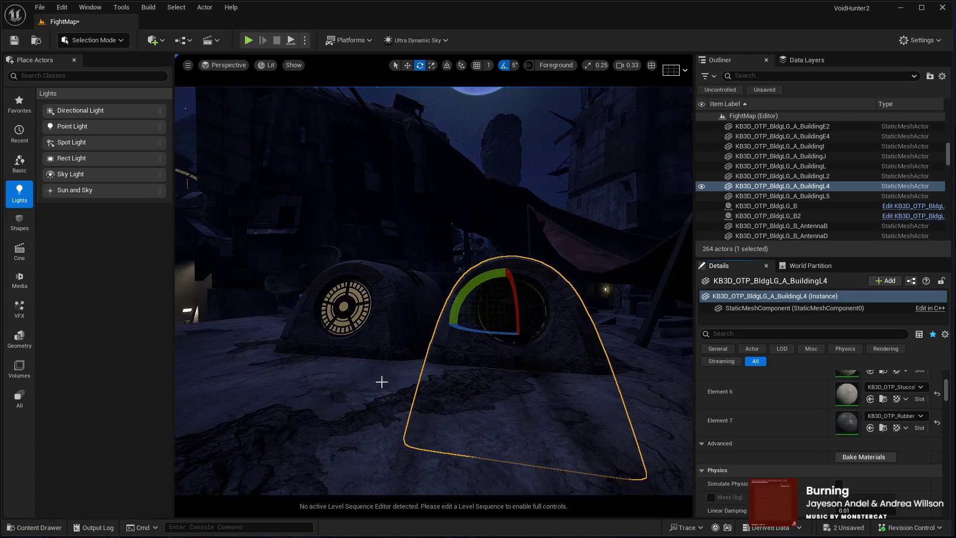
{"action": "key", "text": "Down"}
{"action": "left_click", "coordinate": [870, 427]}
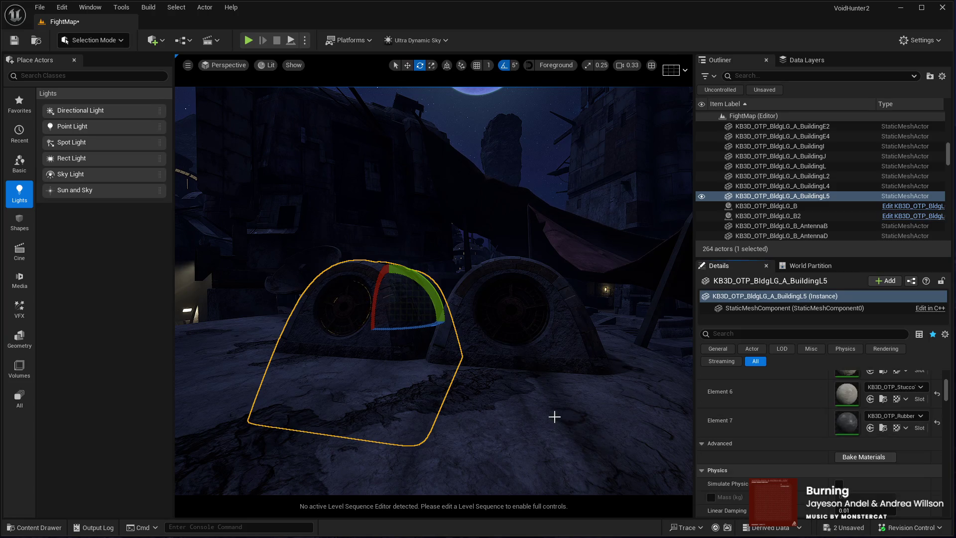
Fly the camera over the lit street to frame the crate pile and cover panels
{"action": "mouse_move", "coordinate": [503, 403]}
{"action": "left_mouse_down"}
{"action": "mouse_move", "coordinate": [526, 417]}
{"action": "mouse_move", "coordinate": [508, 393]}
{"action": "left_mouse_up"}
{"action": "mouse_move", "coordinate": [513, 333]}
{"action": "left_mouse_down"}
{"action": "mouse_move", "coordinate": [574, 176]}
{"action": "mouse_move", "coordinate": [540, 191]}
{"action": "left_mouse_up"}
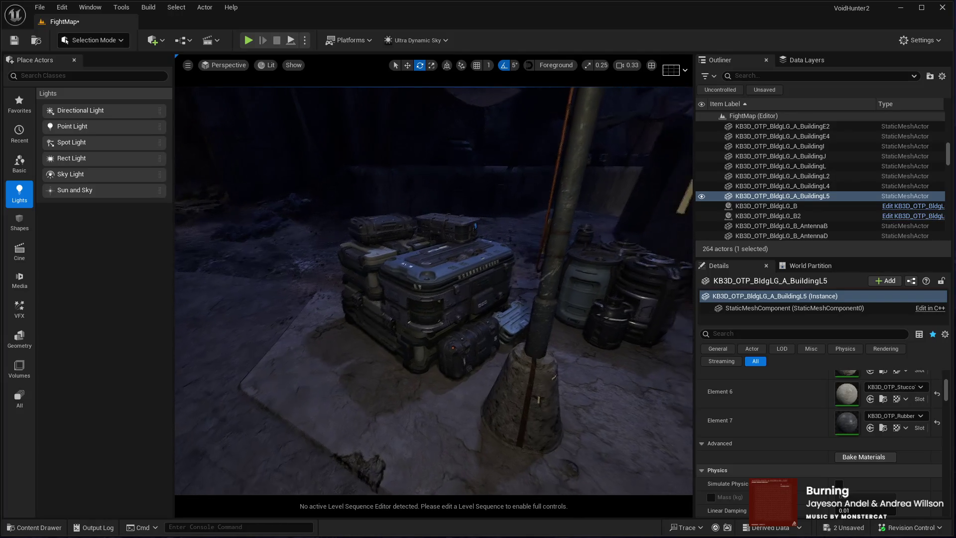
{"action": "mouse_move", "coordinate": [427, 348]}
{"action": "left_mouse_down"}
{"action": "mouse_move", "coordinate": [503, 314]}
{"action": "mouse_move", "coordinate": [527, 232]}
{"action": "mouse_move", "coordinate": [512, 219]}
{"action": "mouse_move", "coordinate": [337, 198]}
{"action": "mouse_move", "coordinate": [314, 236]}
{"action": "mouse_move", "coordinate": [299, 217]}
{"action": "mouse_move", "coordinate": [469, 192]}
{"action": "mouse_move", "coordinate": [597, 125]}
{"action": "mouse_move", "coordinate": [604, 140]}
{"action": "left_mouse_up"}
{"action": "left_click_drag", "start_coordinate": [518, 399], "coordinate": [527, 395]}
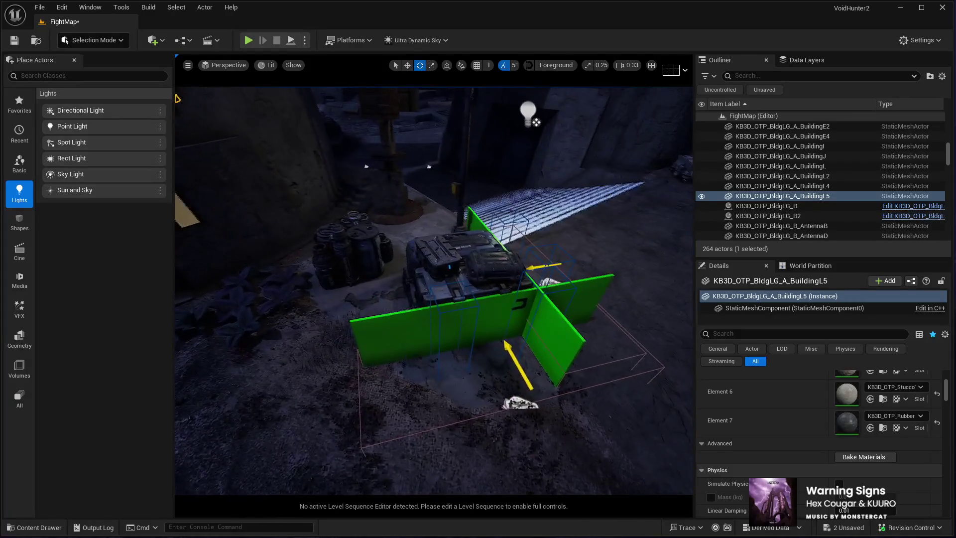
Duplicate BP_Player_Cover_Point7 as BP_Player_Cover_Point8 beside the crates, then start a play test
{"action": "left_click", "coordinate": [525, 393]}
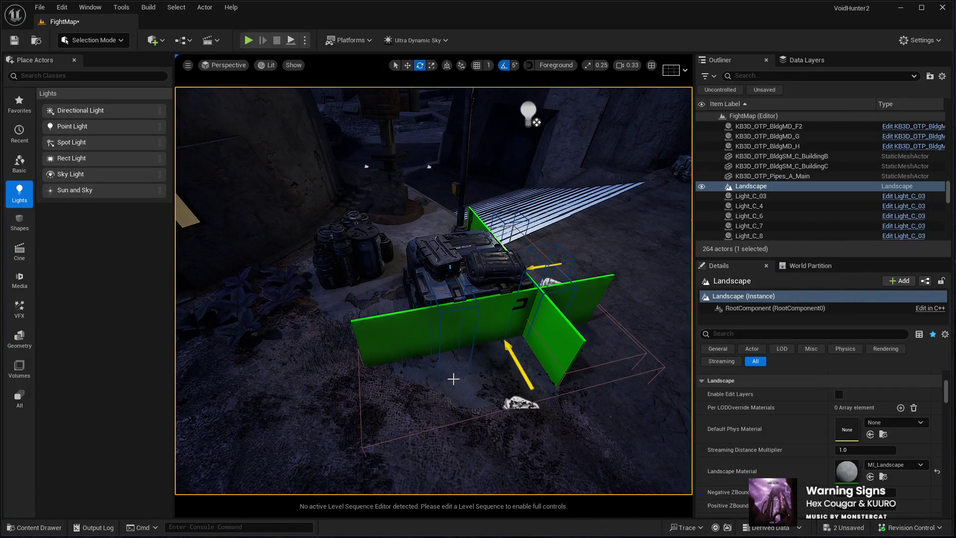
{"action": "left_click", "coordinate": [516, 405]}
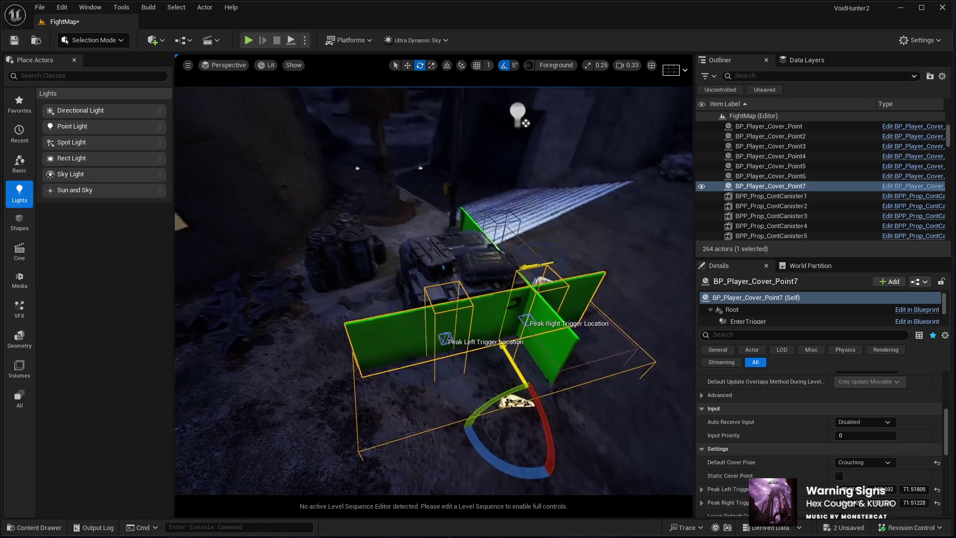
{"action": "key", "text": "ctrl+d"}
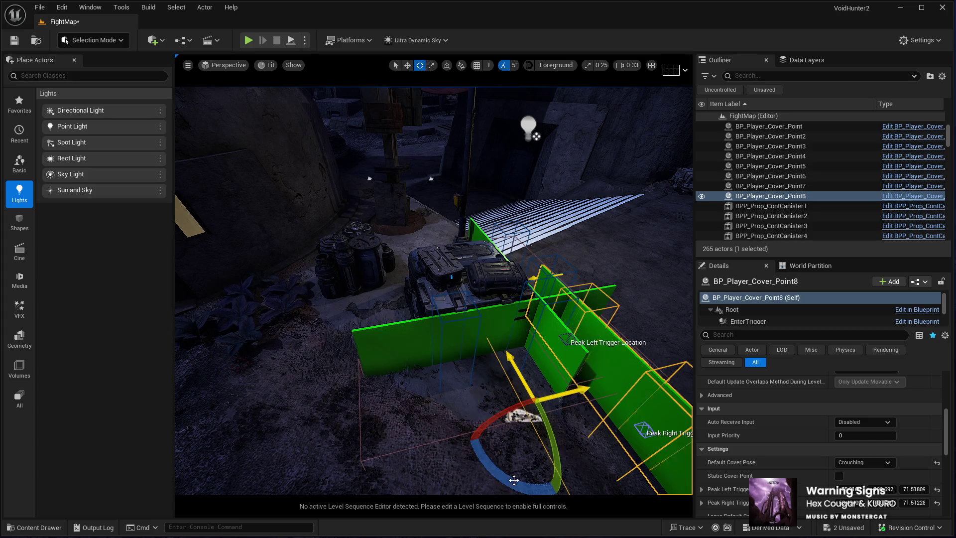
{"action": "mouse_move", "coordinate": [518, 439]}
{"action": "left_mouse_down"}
{"action": "mouse_move", "coordinate": [478, 399]}
{"action": "mouse_move", "coordinate": [433, 384]}
{"action": "mouse_move", "coordinate": [528, 322]}
{"action": "left_mouse_up"}
{"action": "key", "text": "w"}
{"action": "mouse_move", "coordinate": [564, 303]}
{"action": "left_mouse_down"}
{"action": "mouse_move", "coordinate": [429, 427]}
{"action": "mouse_move", "coordinate": [427, 451]}
{"action": "mouse_move", "coordinate": [428, 428]}
{"action": "mouse_move", "coordinate": [373, 413]}
{"action": "mouse_move", "coordinate": [448, 472]}
{"action": "left_mouse_up"}
{"action": "left_click", "coordinate": [449, 473]}
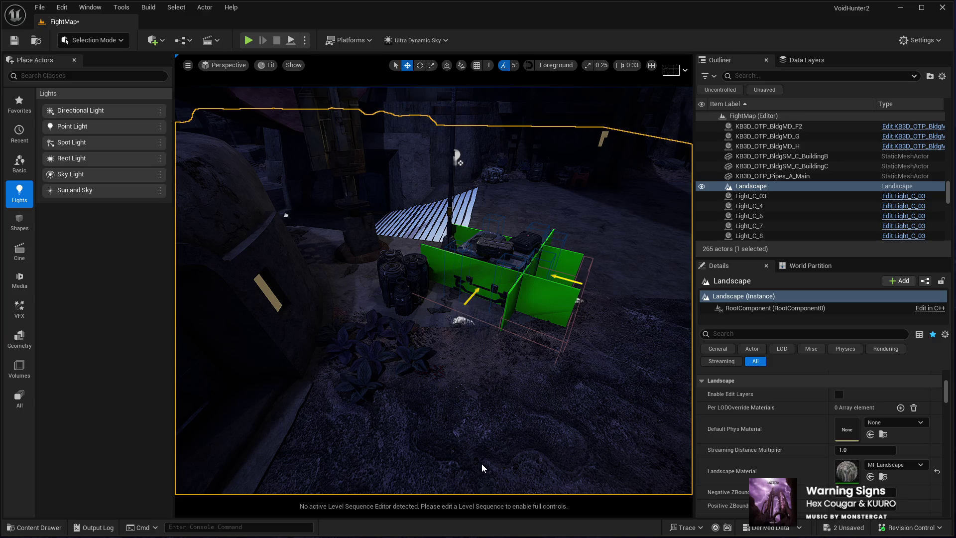
{"action": "key", "text": "alt+p"}
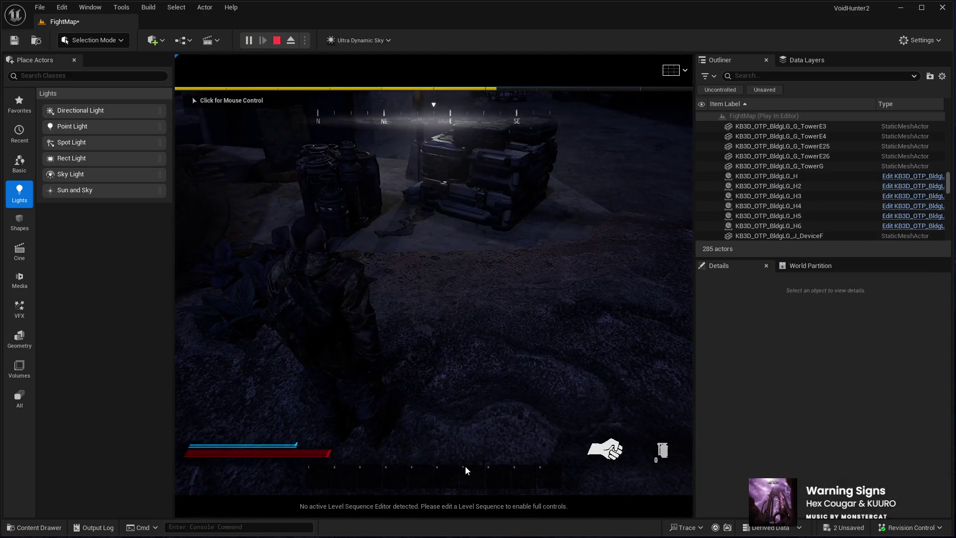
Walk the character past the crates and barrels, across the street and into the narrow alley
{"action": "left_click", "coordinate": [466, 467]}
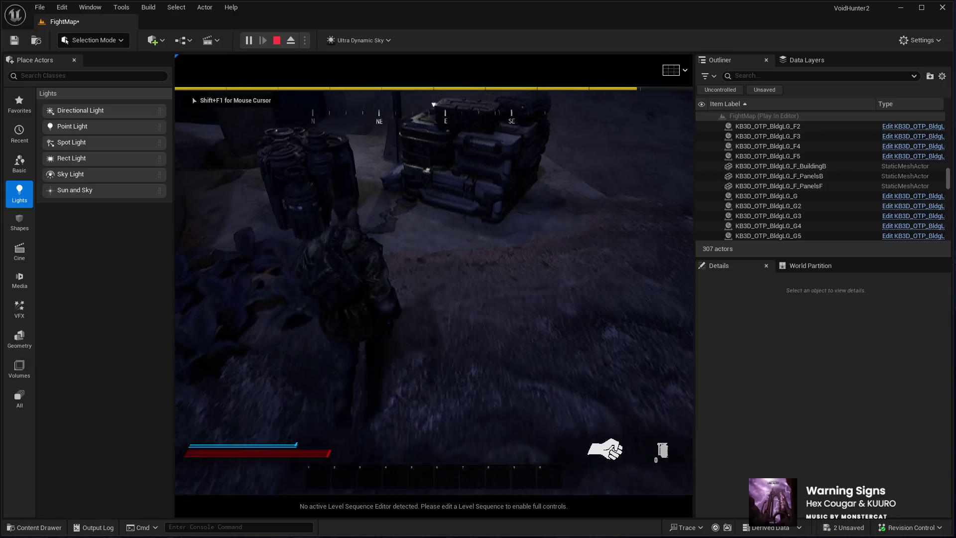
{"action": "key", "text": "w"}
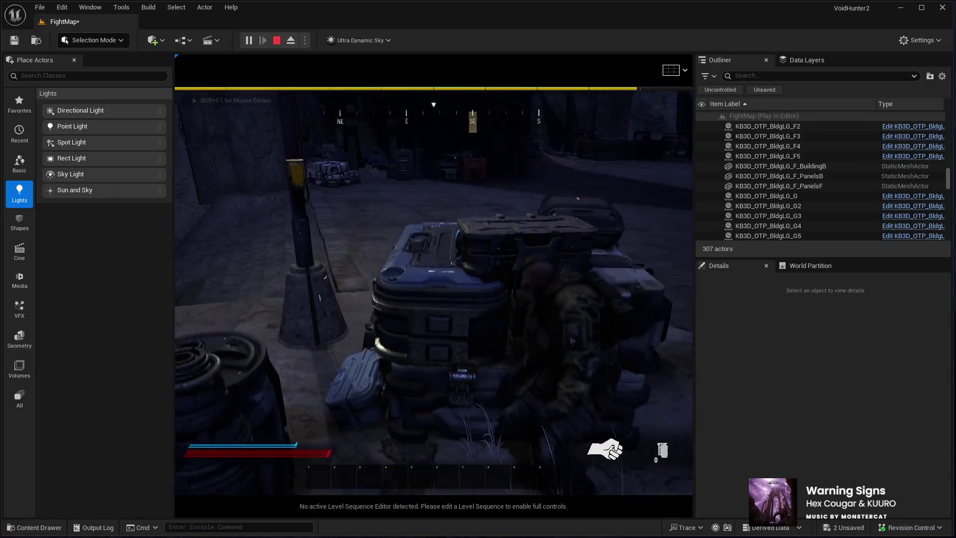
{"action": "key", "text": "w"}
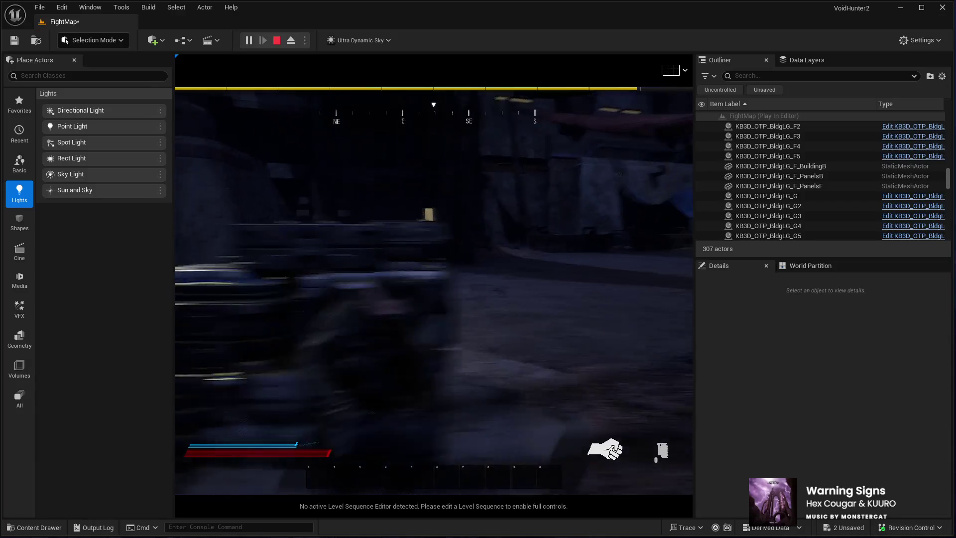
{"action": "key", "text": "w"}
{"action": "key", "text": "w"}
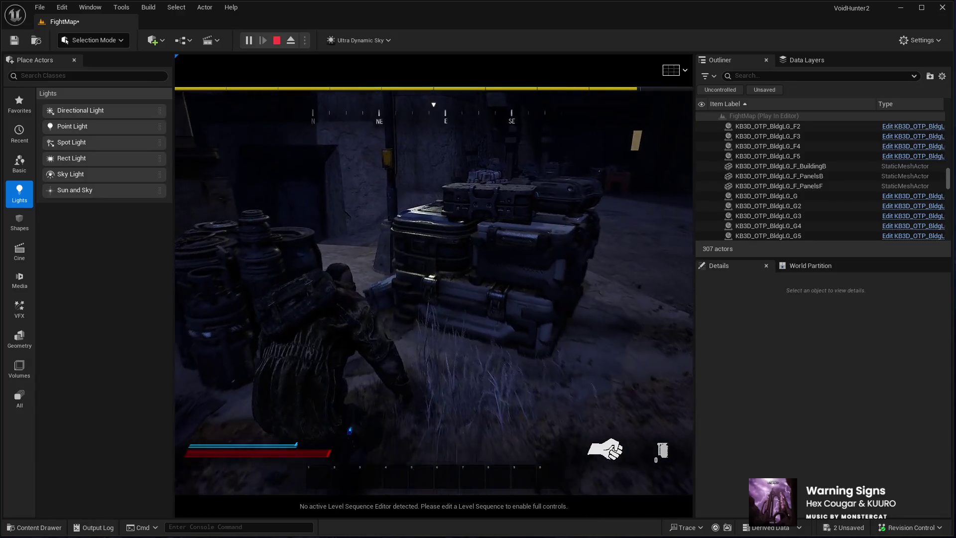
{"action": "key", "text": "w"}
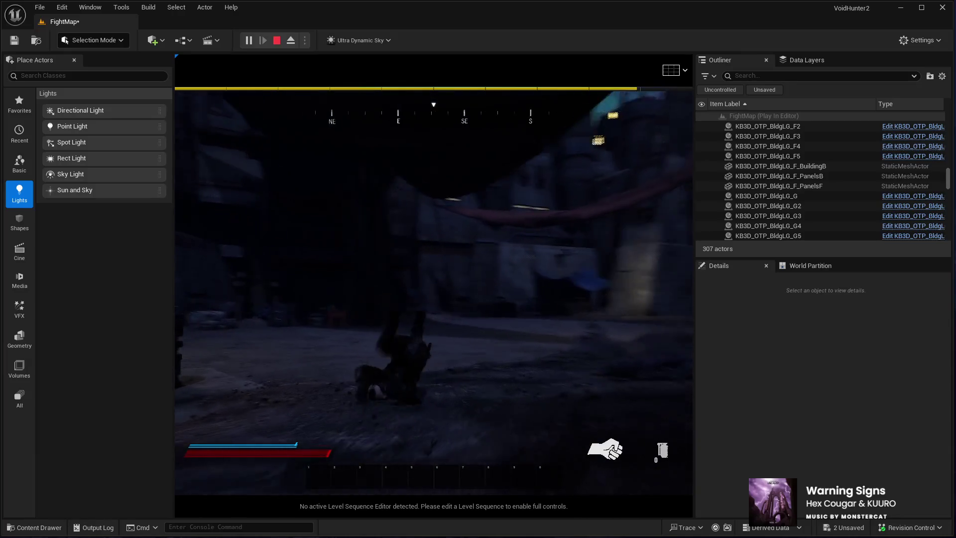
{"action": "key", "text": "w"}
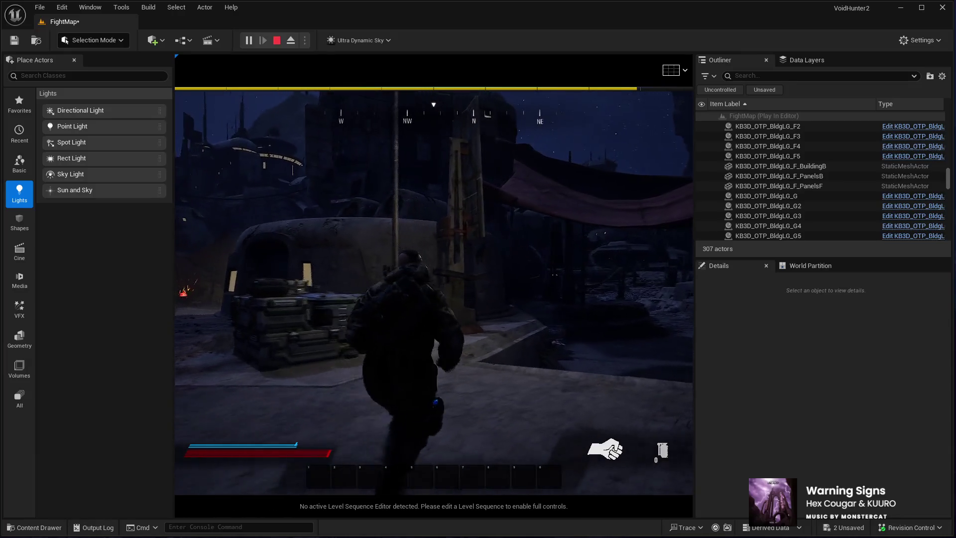
{"action": "key", "text": "w"}
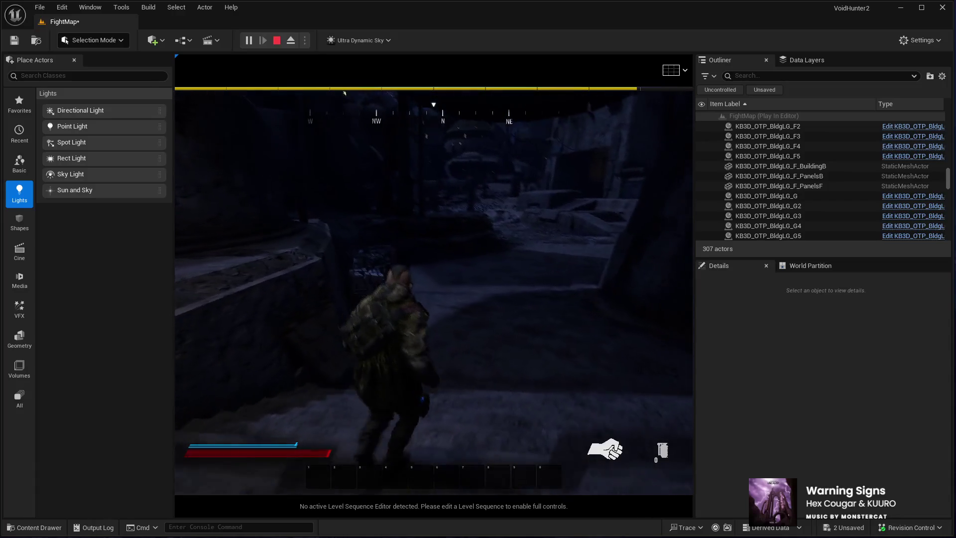
{"action": "key", "text": "w"}
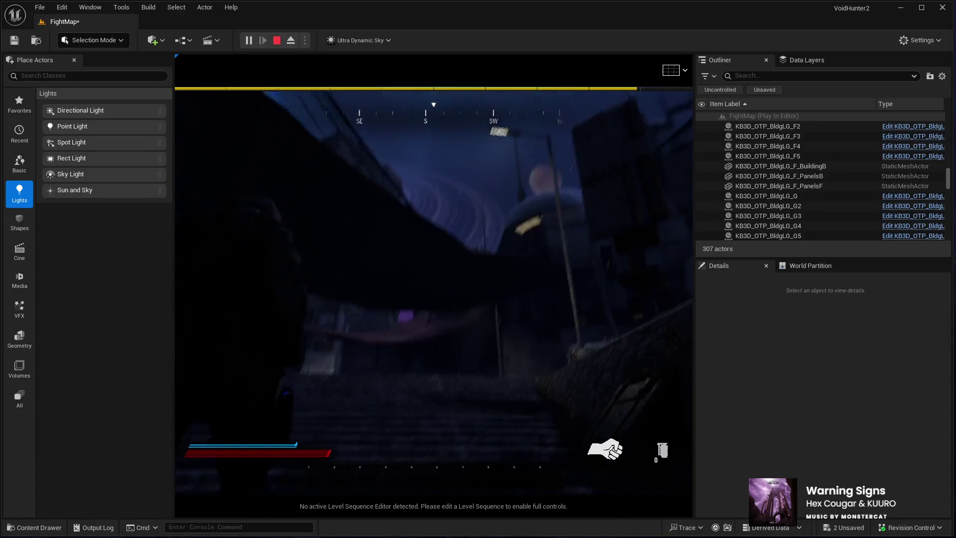
{"action": "key", "text": "w"}
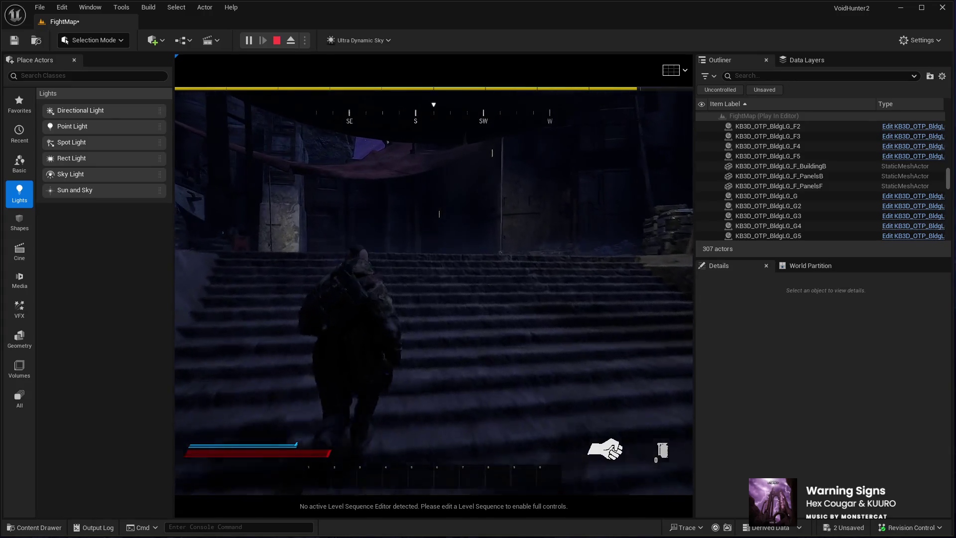
Climb the staircase, pass the crates into the tented alley, then stop the play test
{"action": "key", "text": "w"}
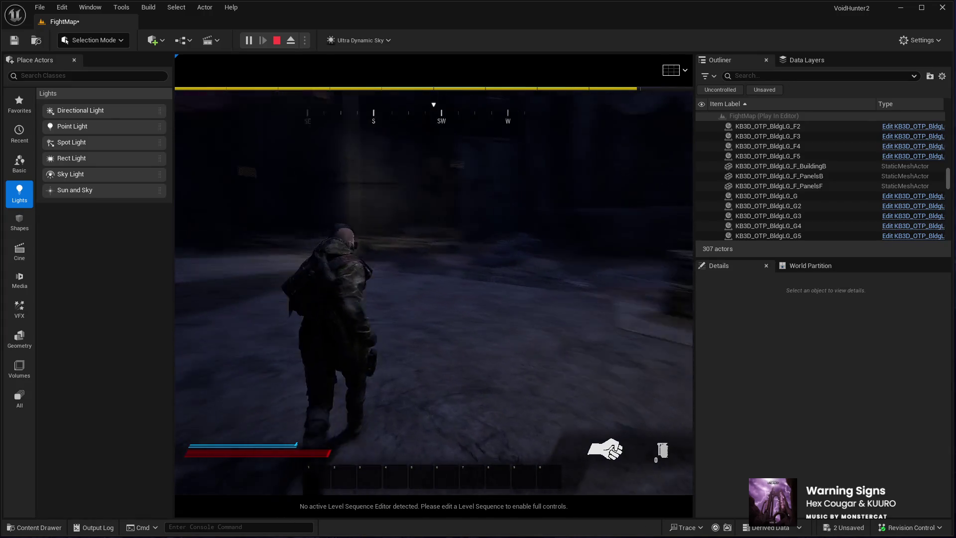
{"action": "key", "text": "w"}
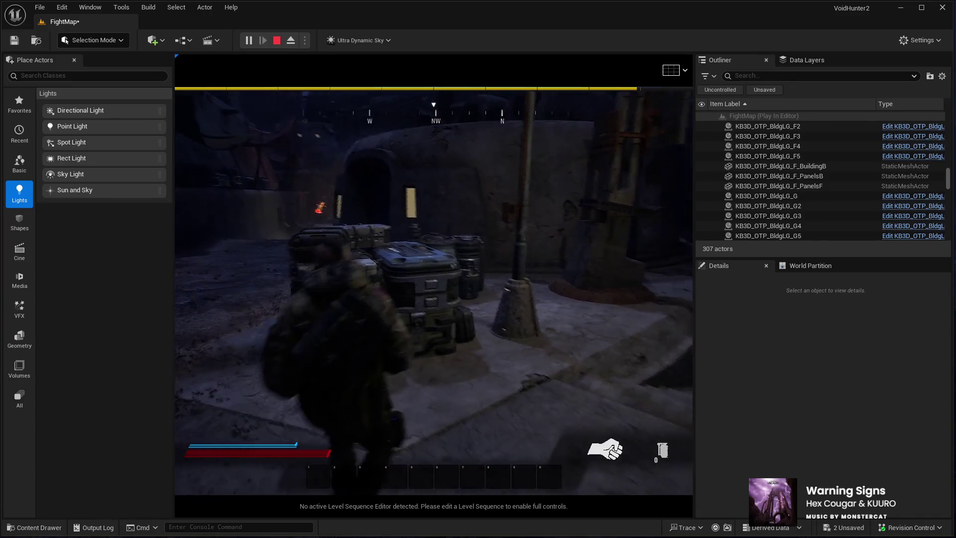
{"action": "key", "text": "w"}
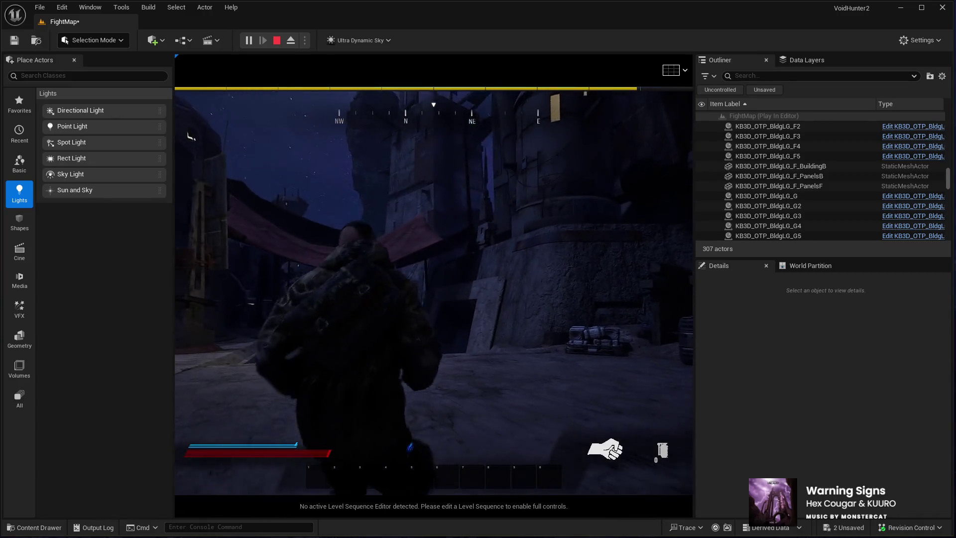
{"action": "key", "text": "w"}
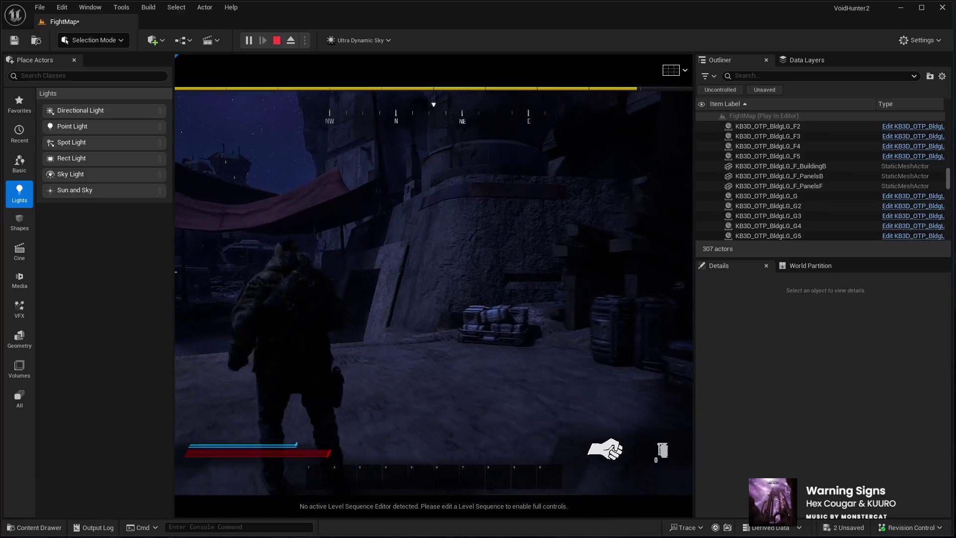
{"action": "key", "text": "w"}
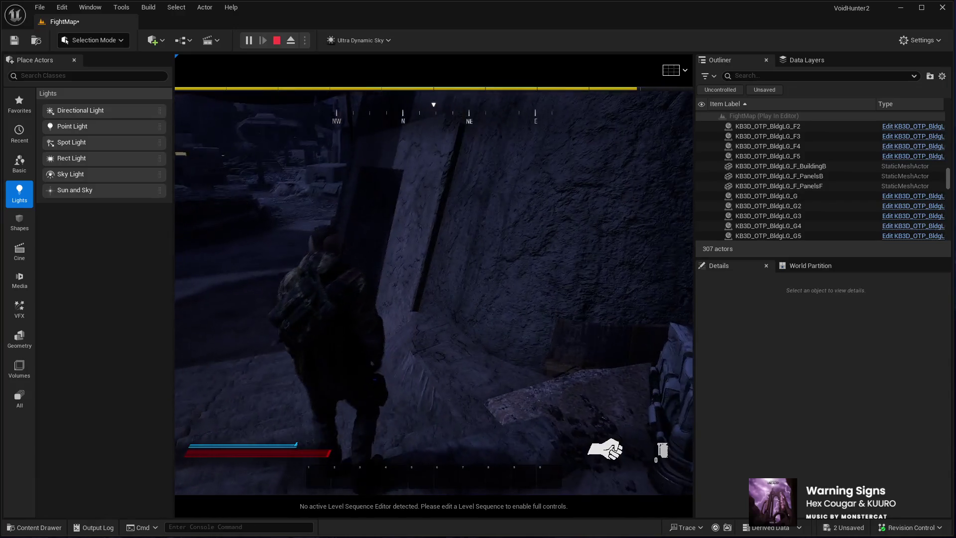
{"action": "key", "text": "w"}
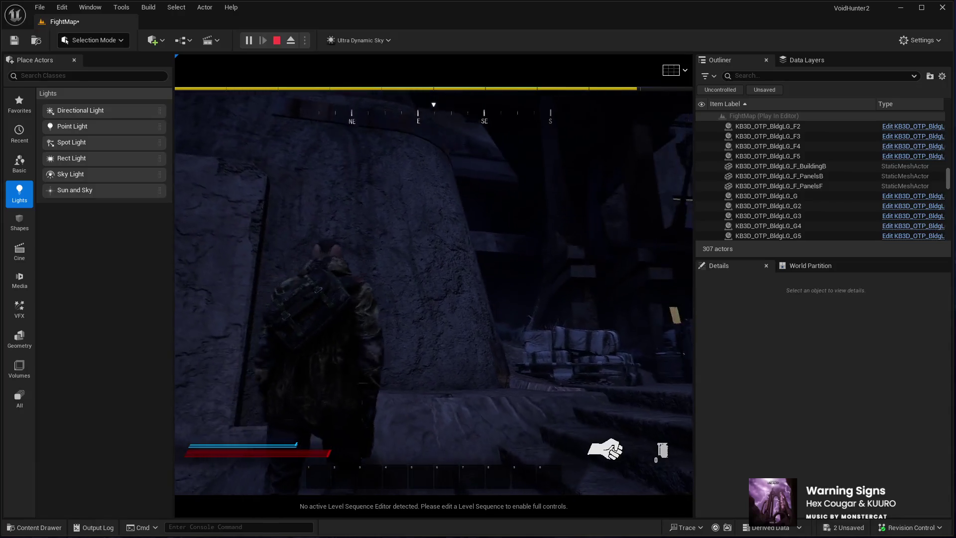
{"action": "key", "text": "w"}
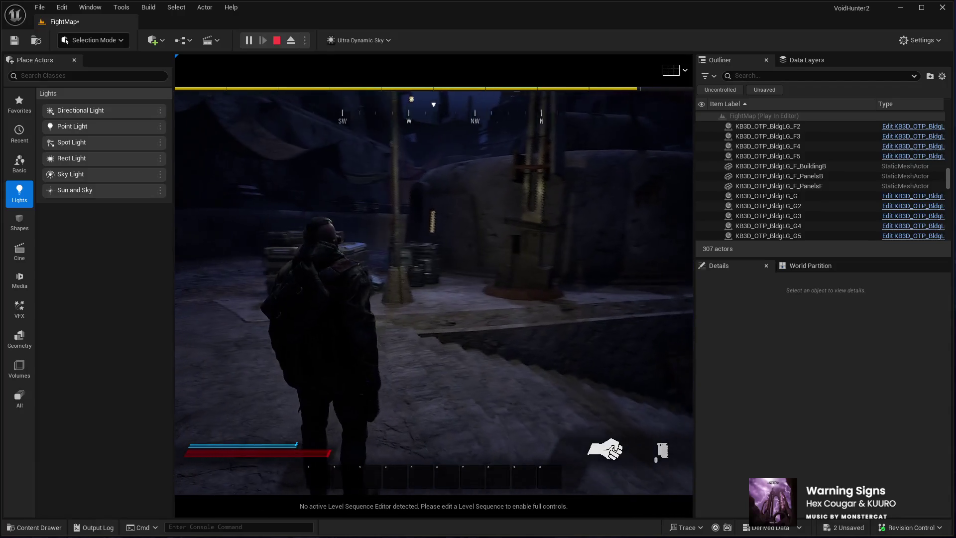
{"action": "key", "text": "Escape"}
{"action": "left_click", "coordinate": [194, 442]}
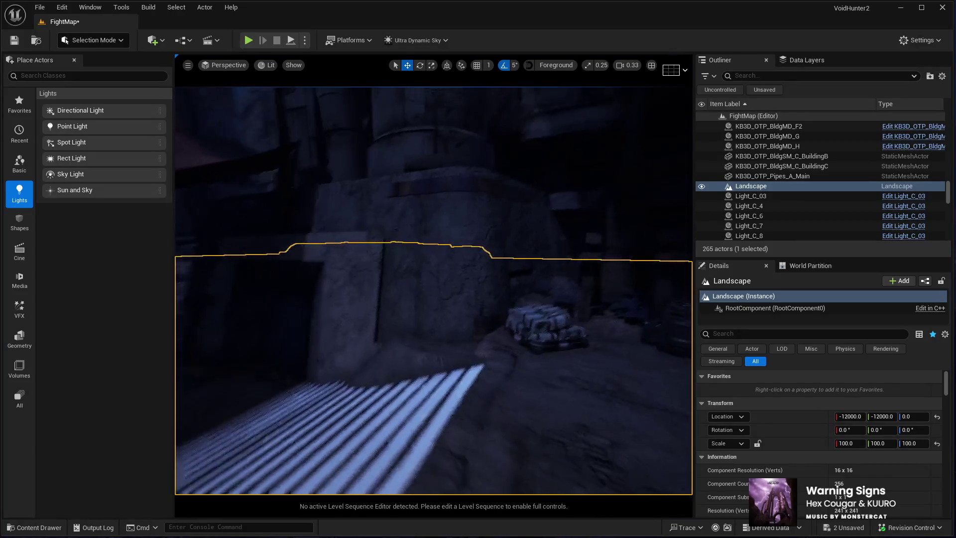
{"action": "left_click_drag", "start_coordinate": [395, 447], "coordinate": [394, 423]}
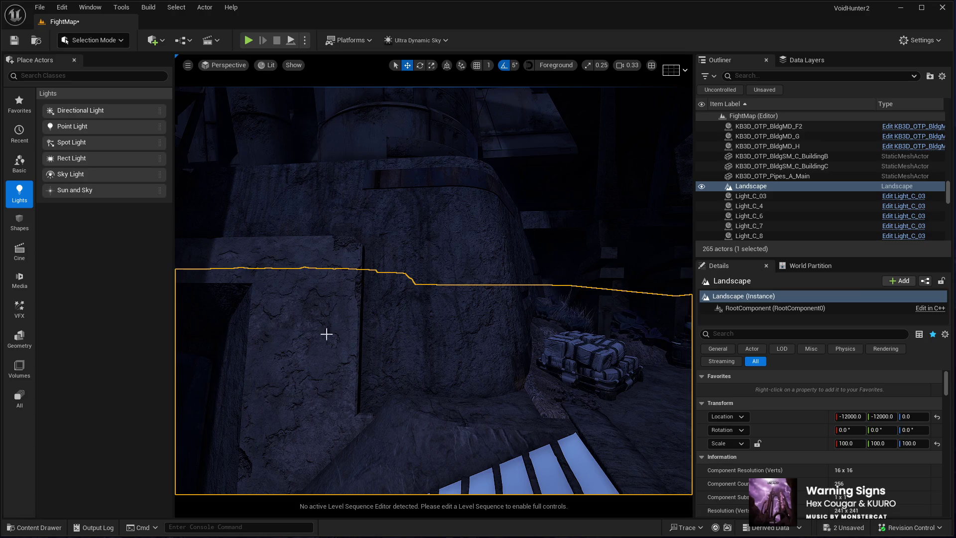
{"action": "scroll", "coordinate": [229, 316], "scroll_direction": "down", "scroll_amount": 5}
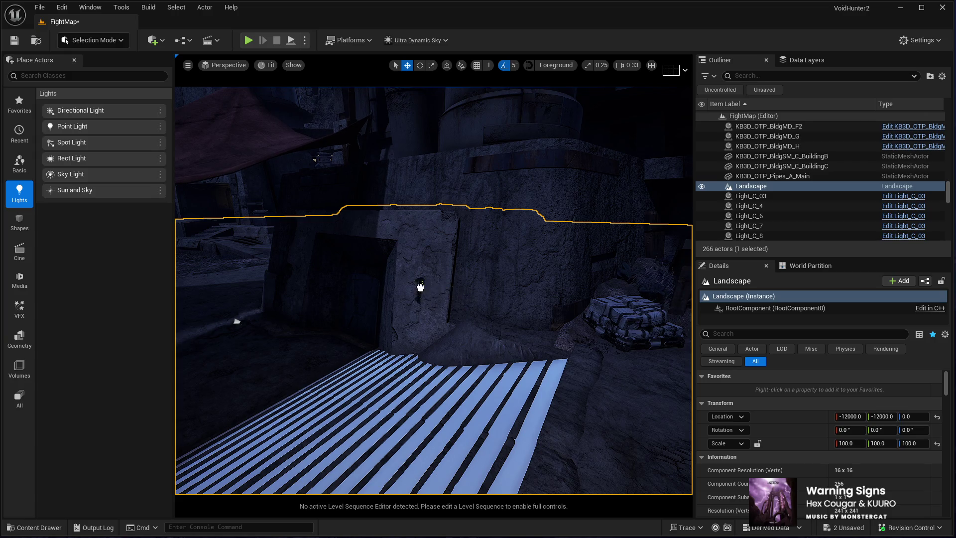
Paste an SM_Panel02 copy, focus on it, and turn it 90° about the vertical
{"action": "key", "text": "ctrl+v"}
{"action": "key", "text": "f"}
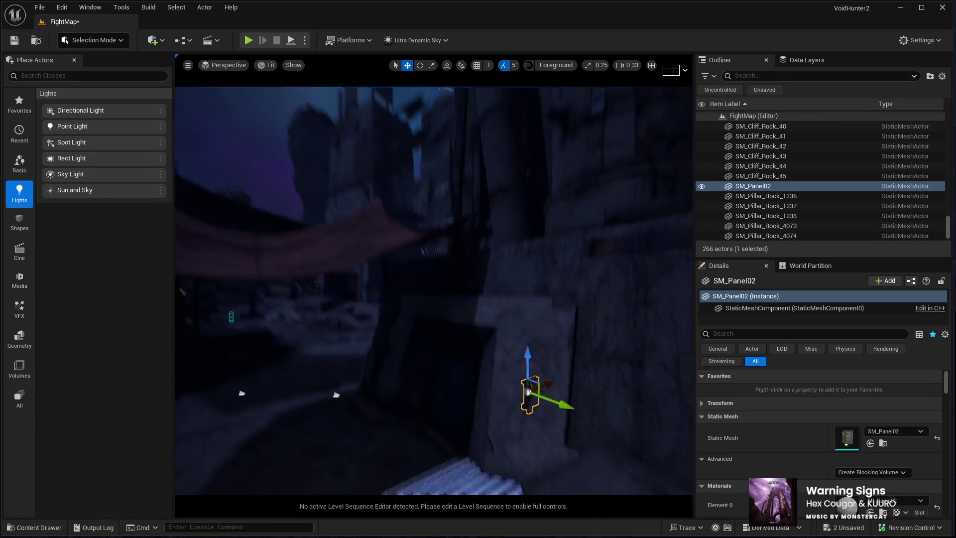
{"action": "left_click_drag", "start_coordinate": [471, 355], "coordinate": [471, 354]}
{"action": "key", "text": "e"}
{"action": "mouse_move", "coordinate": [451, 229]}
{"action": "left_mouse_down"}
{"action": "mouse_move", "coordinate": [503, 261]}
{"action": "mouse_move", "coordinate": [519, 242]}
{"action": "mouse_move", "coordinate": [528, 264]}
{"action": "mouse_move", "coordinate": [552, 260]}
{"action": "left_mouse_up"}
{"action": "key", "text": "w"}
{"action": "key", "text": "e"}
{"action": "mouse_move", "coordinate": [407, 377]}
{"action": "left_mouse_down"}
{"action": "mouse_move", "coordinate": [478, 369]}
{"action": "mouse_move", "coordinate": [432, 263]}
{"action": "left_mouse_up"}
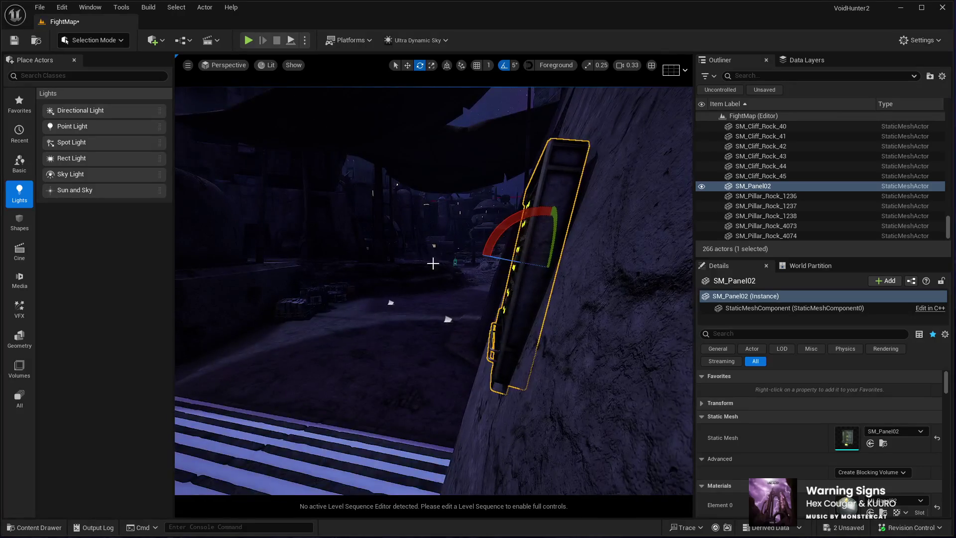
{"action": "left_click_drag", "start_coordinate": [448, 334], "coordinate": [445, 335]}
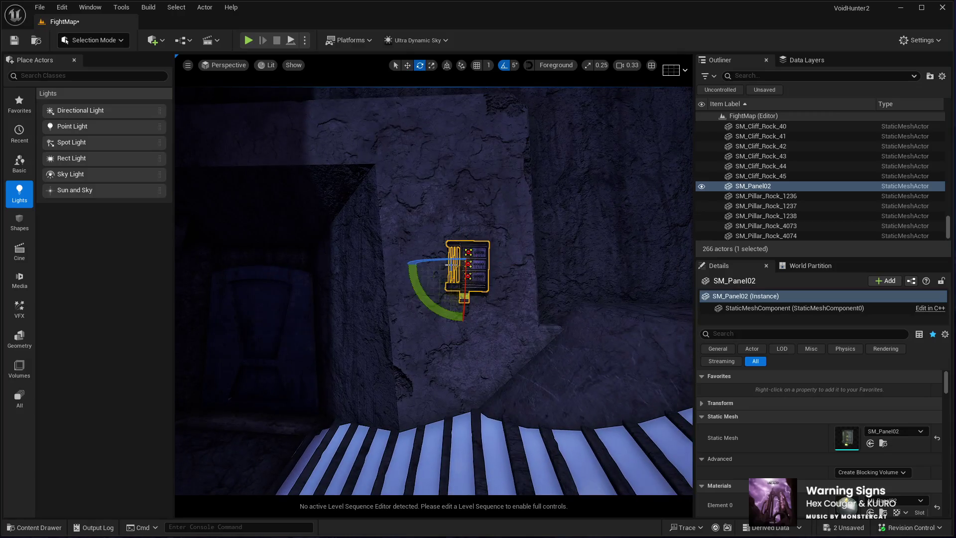
Lower the panel down the wall, push it flush, and tilt it slightly to match the stone
{"action": "key", "text": "w"}
{"action": "left_click_drag", "start_coordinate": [468, 240], "coordinate": [460, 261]}
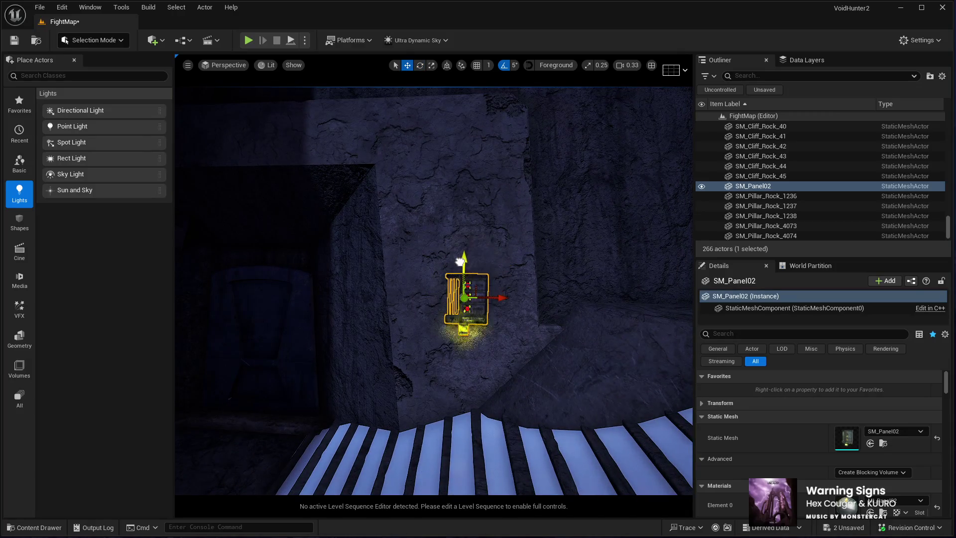
{"action": "left_click_drag", "start_coordinate": [498, 298], "coordinate": [477, 262]}
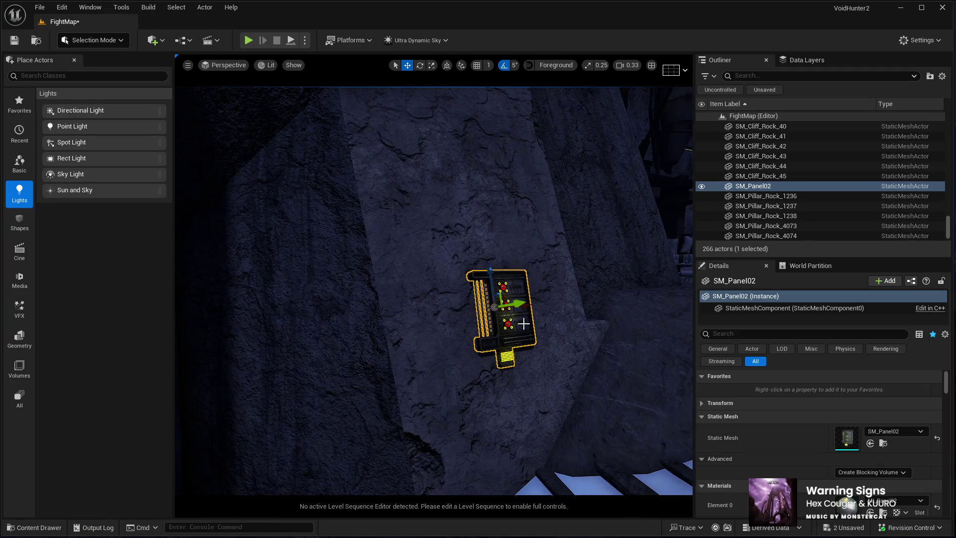
{"action": "mouse_move", "coordinate": [523, 344]}
{"action": "left_mouse_down"}
{"action": "mouse_move", "coordinate": [498, 327]}
{"action": "mouse_move", "coordinate": [492, 332]}
{"action": "left_mouse_up"}
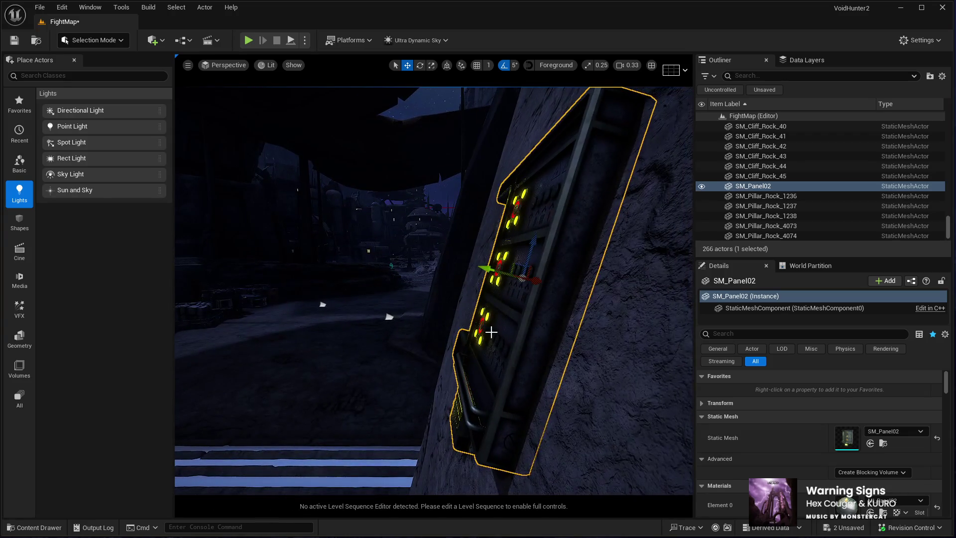
{"action": "left_click_drag", "start_coordinate": [504, 279], "coordinate": [502, 296]}
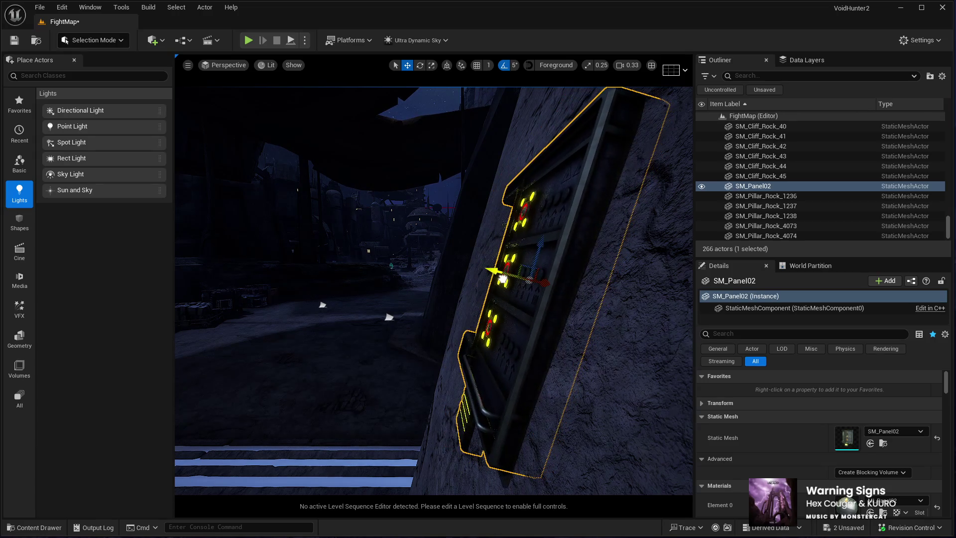
{"action": "key", "text": "e"}
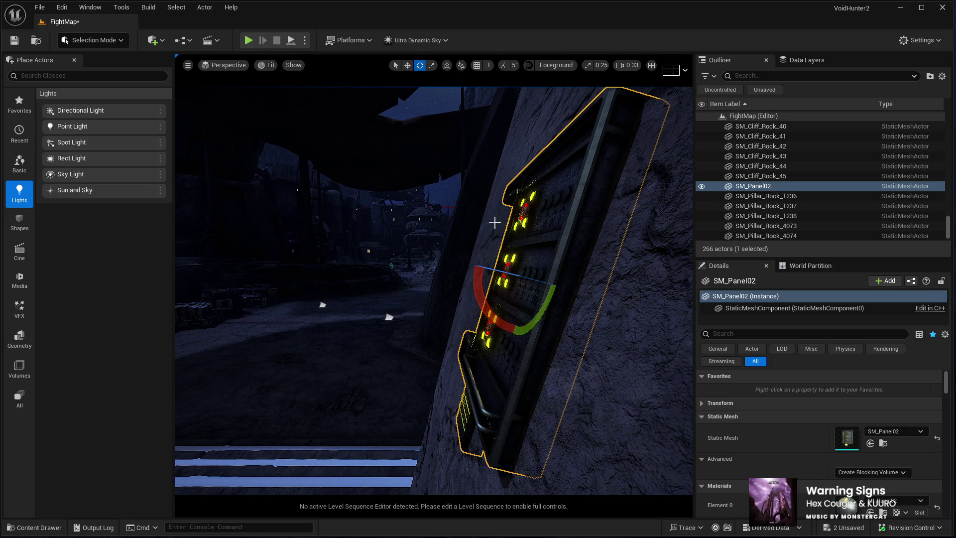
{"action": "left_click_drag", "start_coordinate": [476, 295], "coordinate": [477, 301]}
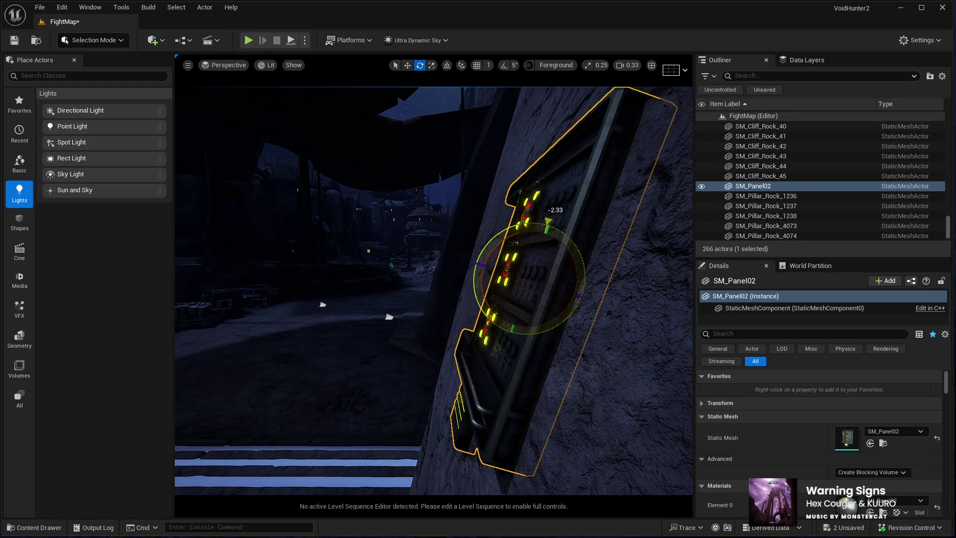
{"action": "key", "text": "w"}
{"action": "scroll", "coordinate": [406, 311], "scroll_direction": "down", "scroll_amount": 10}
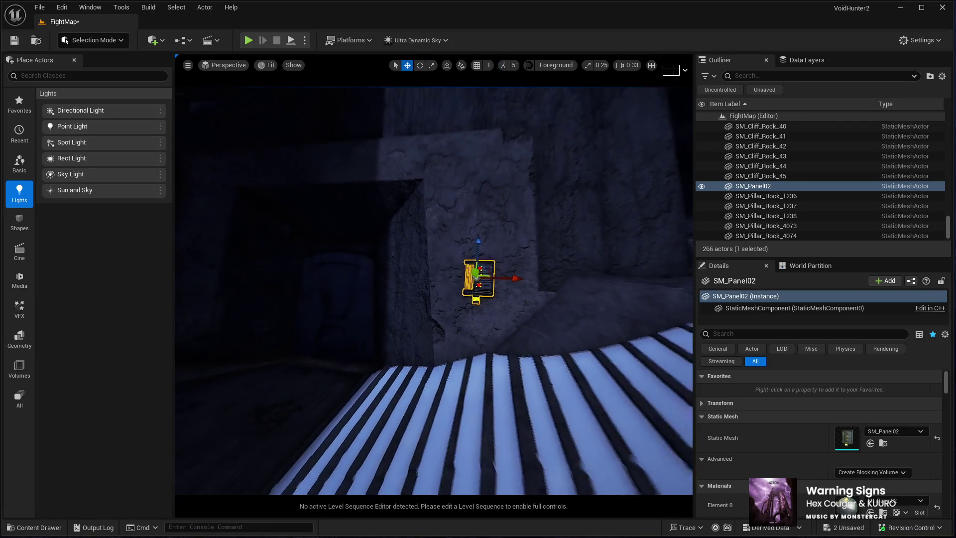
{"action": "mouse_move", "coordinate": [401, 312]}
{"action": "left_mouse_down"}
{"action": "mouse_move", "coordinate": [368, 311]}
{"action": "mouse_move", "coordinate": [409, 307]}
{"action": "mouse_move", "coordinate": [433, 360]}
{"action": "left_mouse_up"}
{"action": "left_click_drag", "start_coordinate": [441, 404], "coordinate": [434, 406]}
{"action": "key", "text": "r"}
{"action": "mouse_move", "coordinate": [420, 298]}
{"action": "left_mouse_down"}
{"action": "mouse_move", "coordinate": [459, 255]}
{"action": "mouse_move", "coordinate": [438, 284]}
{"action": "mouse_move", "coordinate": [451, 272]}
{"action": "mouse_move", "coordinate": [441, 239]}
{"action": "mouse_move", "coordinate": [441, 292]}
{"action": "mouse_move", "coordinate": [441, 277]}
{"action": "left_mouse_up"}
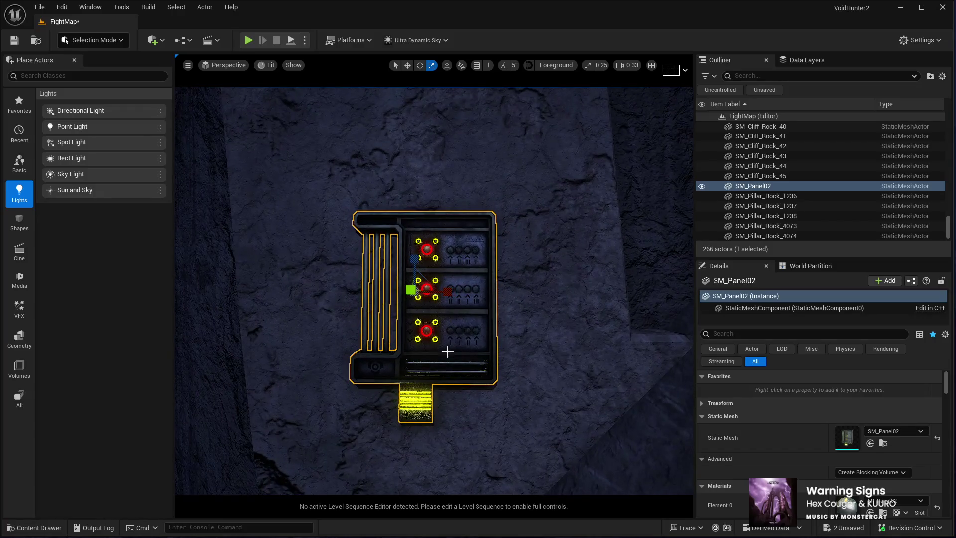
{"action": "scroll", "coordinate": [833, 437], "scroll_direction": "down", "scroll_amount": 3}
Make ML_Panel02's buttons glow yellow and its bottom strip blue, then view the courtyard
{"action": "scroll", "coordinate": [834, 437], "scroll_direction": "down", "scroll_amount": 1}
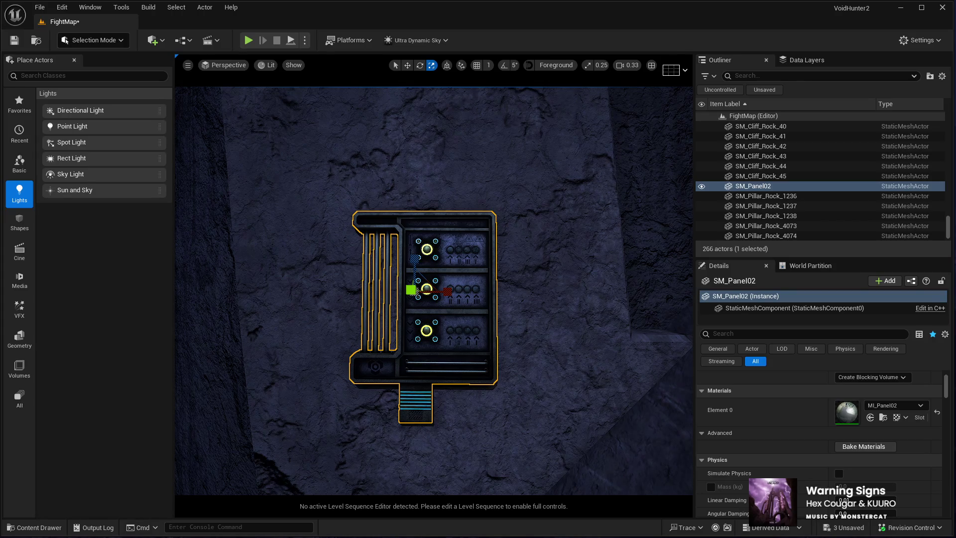
{"action": "left_click_drag", "start_coordinate": [582, 400], "coordinate": [583, 401]}
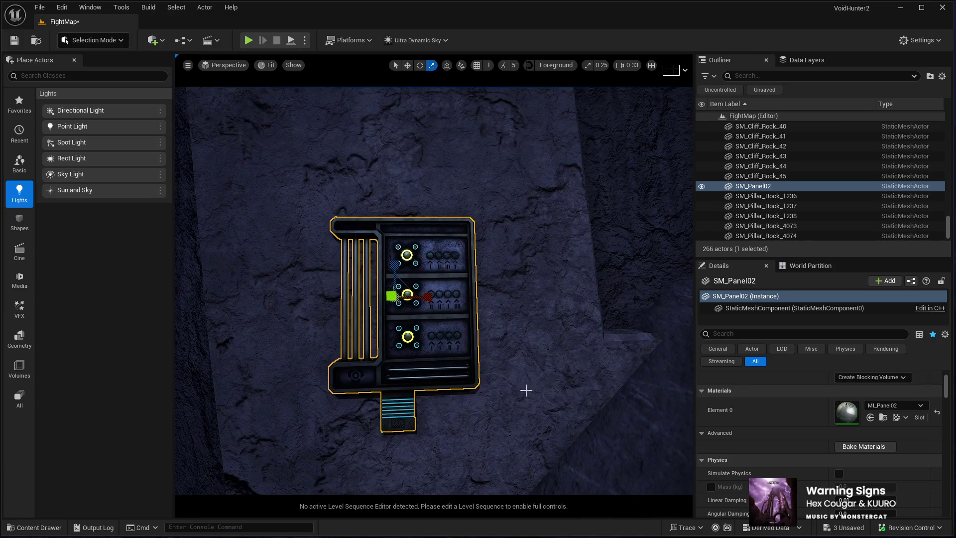
{"action": "left_click_drag", "start_coordinate": [525, 390], "coordinate": [526, 390]}
{"action": "left_click_drag", "start_coordinate": [408, 463], "coordinate": [408, 462]}
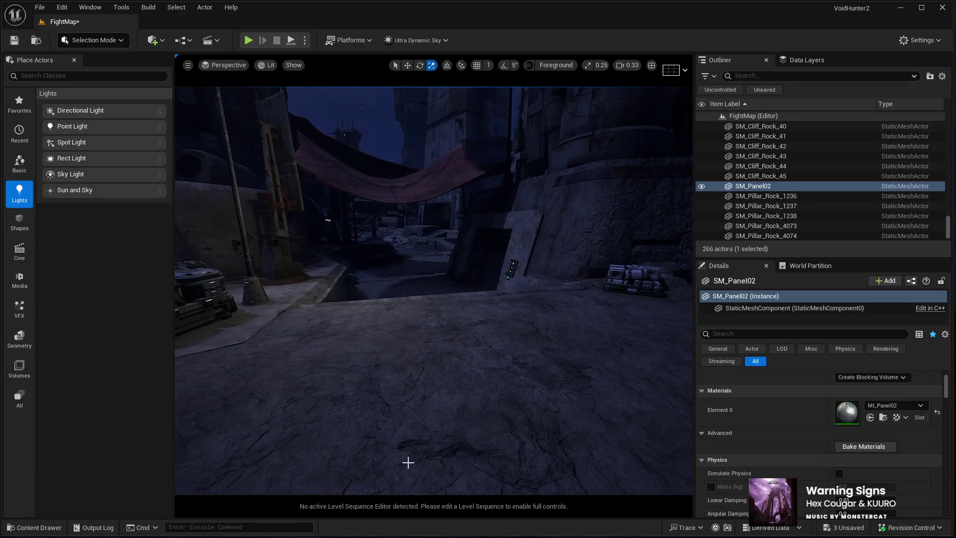
Play-test from the courtyard floor, walking past the glowing panel to the stairs and back, then stop
{"action": "left_click", "coordinate": [408, 462]}
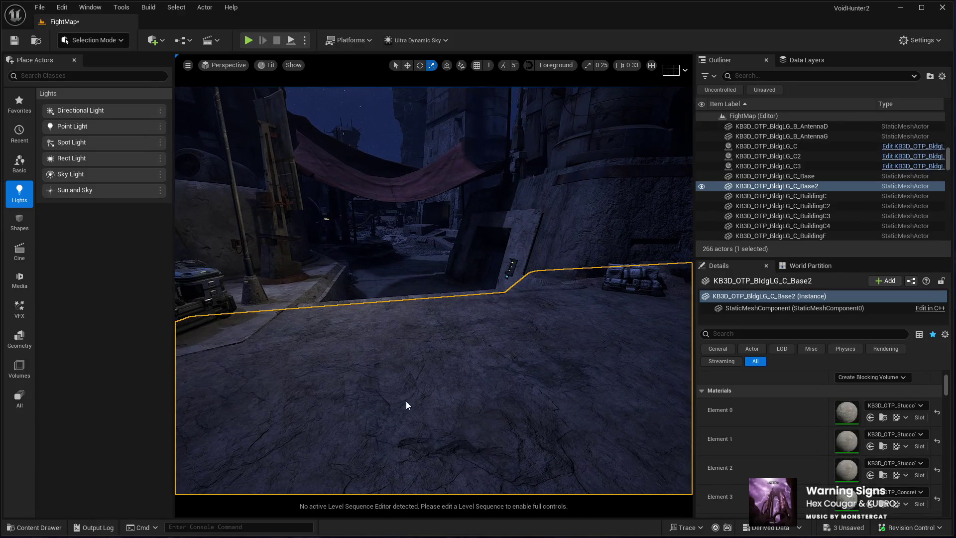
{"action": "key", "text": "alt+p"}
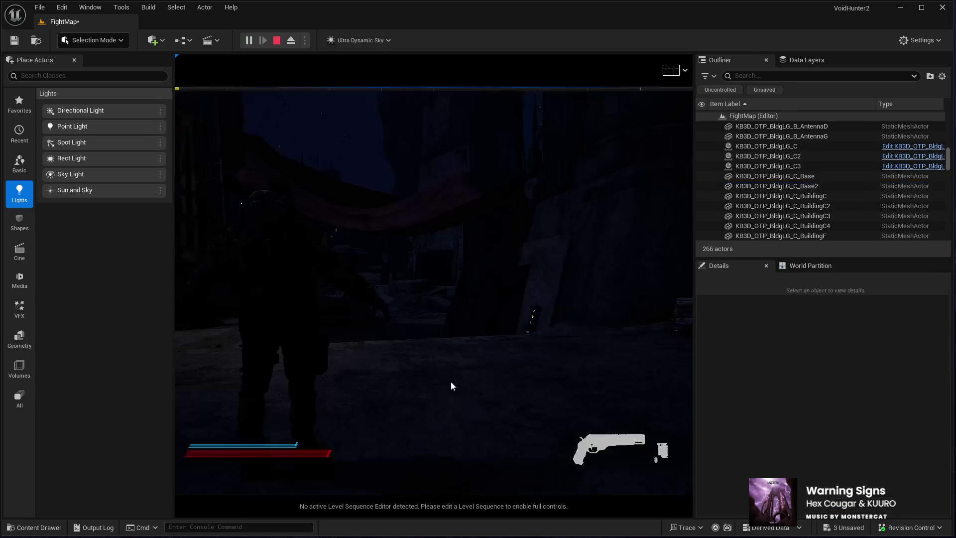
{"action": "key", "text": "w"}
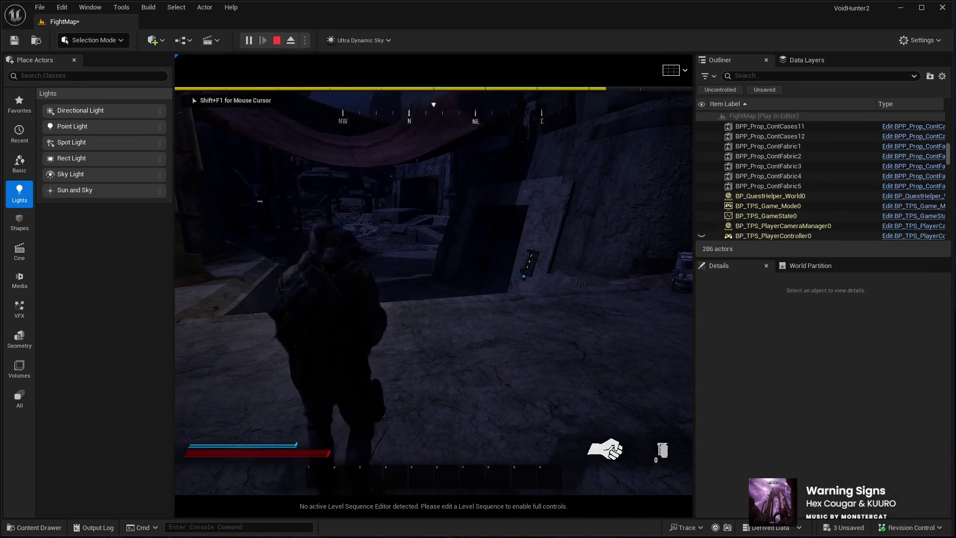
{"action": "key", "text": "w"}
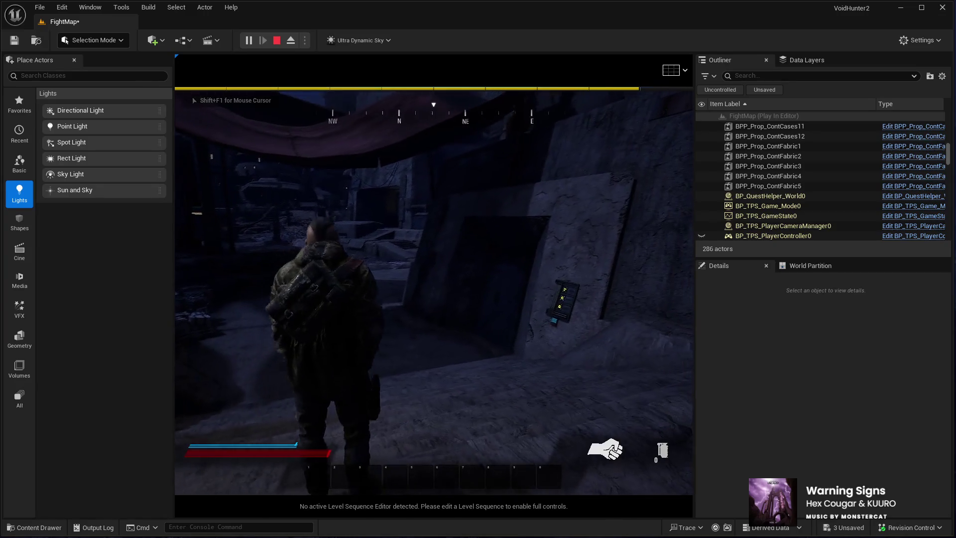
{"action": "key", "text": "w"}
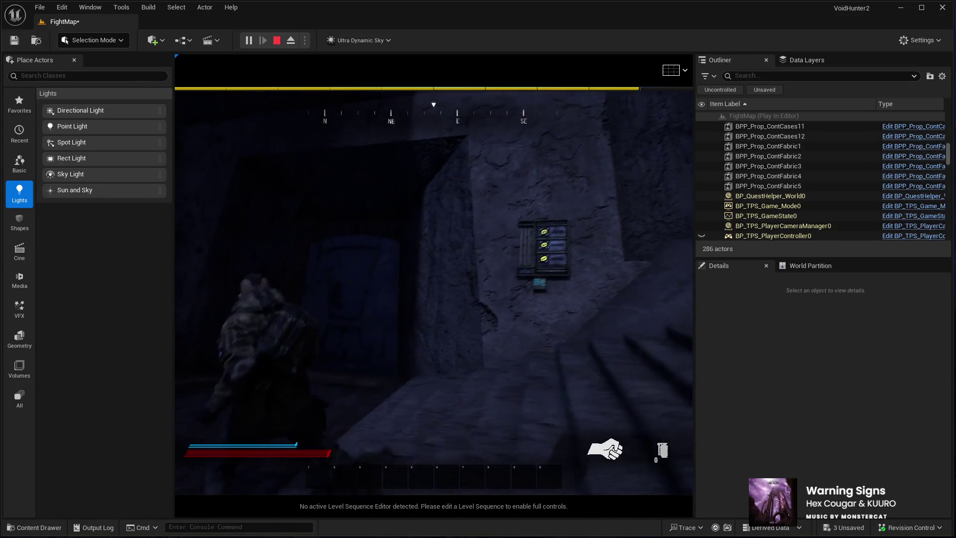
{"action": "key", "text": "w"}
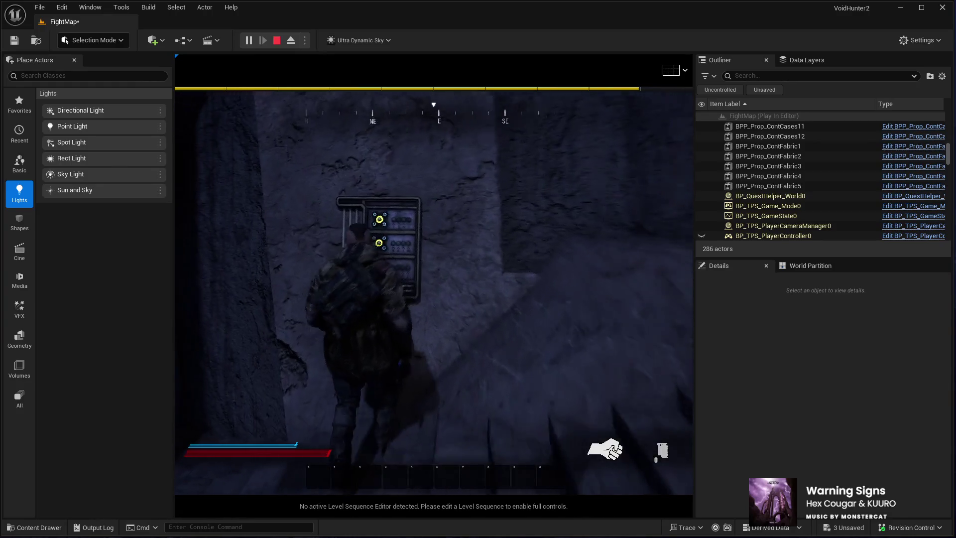
{"action": "key", "text": "w"}
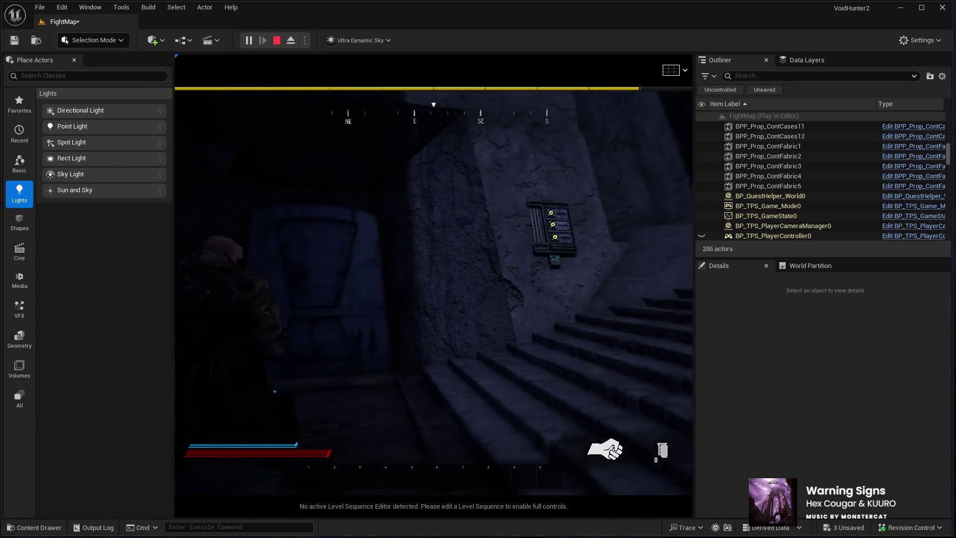
{"action": "key", "text": "w"}
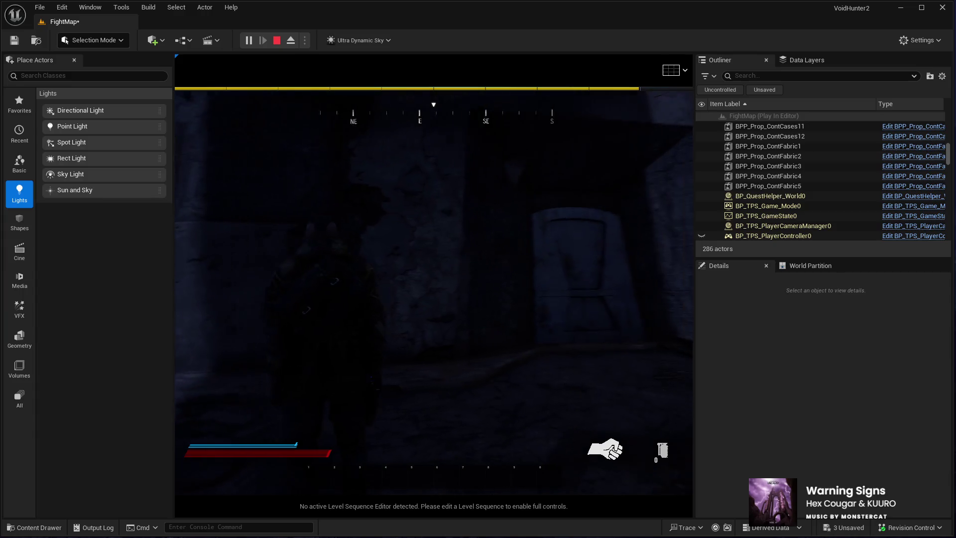
{"action": "key", "text": "w"}
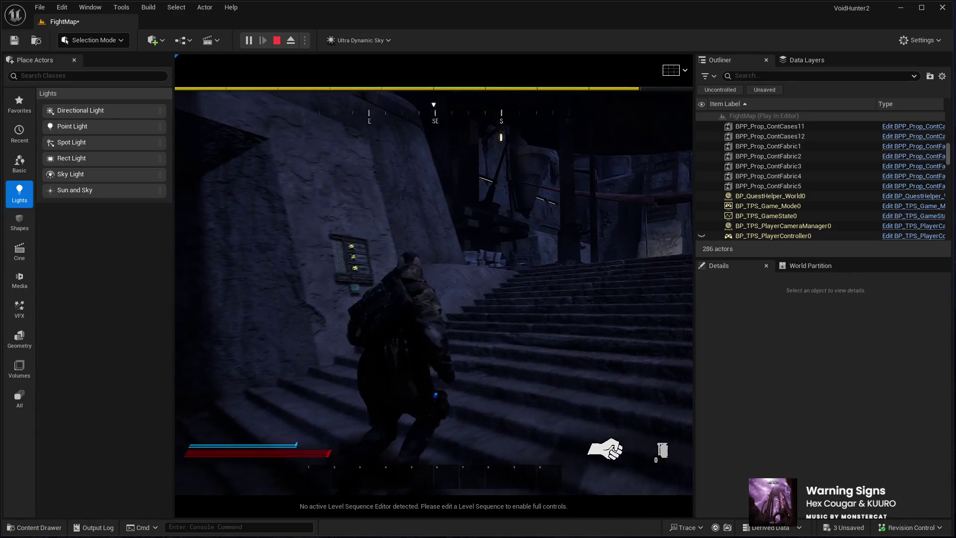
{"action": "key", "text": "w"}
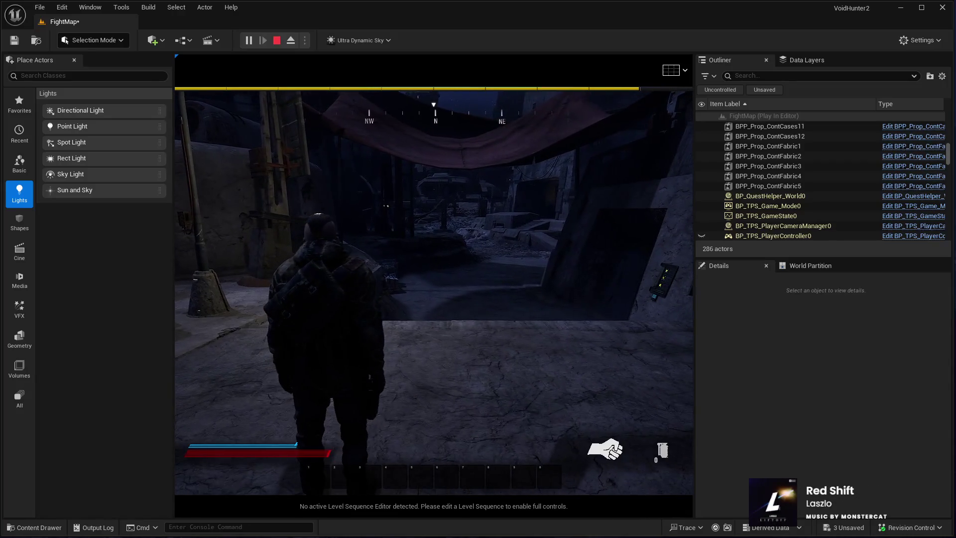
{"action": "key", "text": "Escape"}
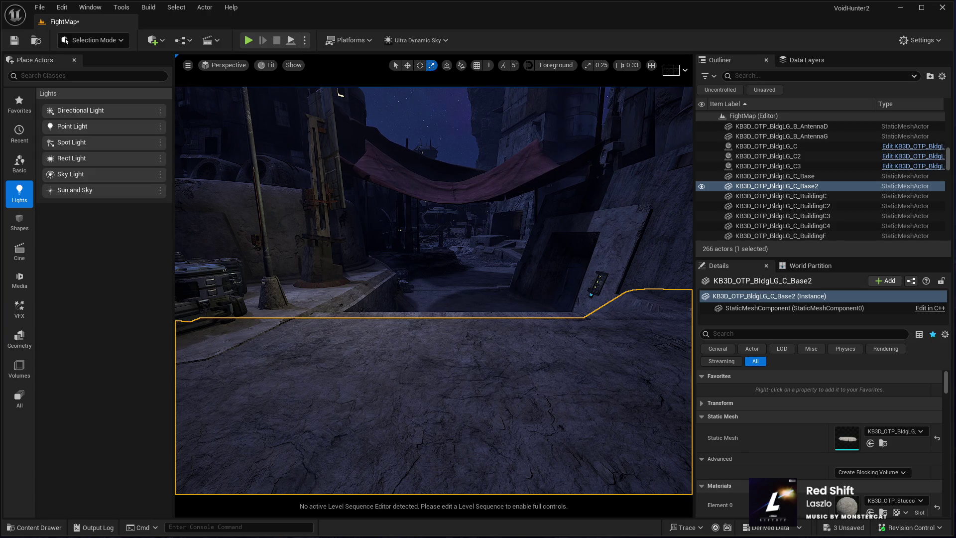
Paste a copy of the computer wall panel near the building wall and frame it
{"action": "left_click_drag", "start_coordinate": [493, 334], "coordinate": [493, 329]}
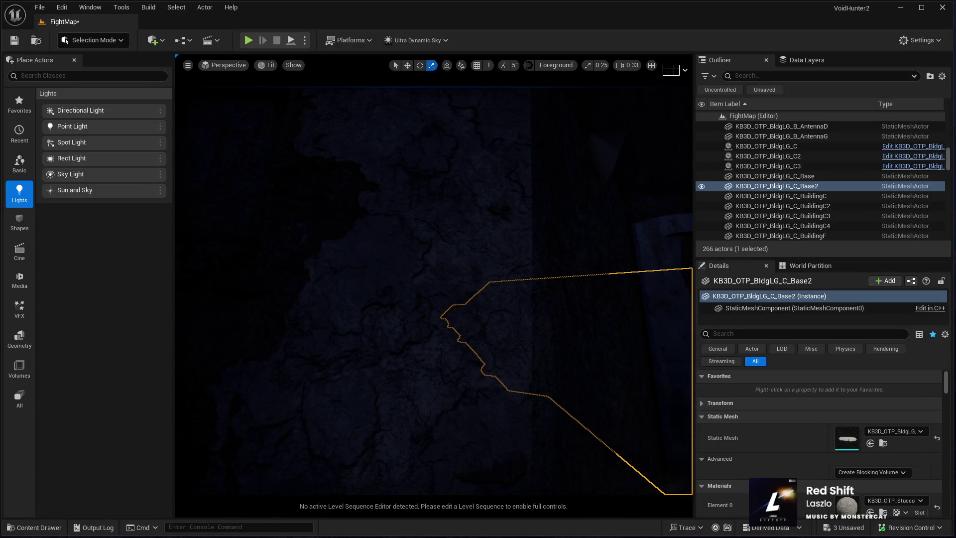
{"action": "key", "text": "ctrl+v"}
{"action": "key", "text": "f"}
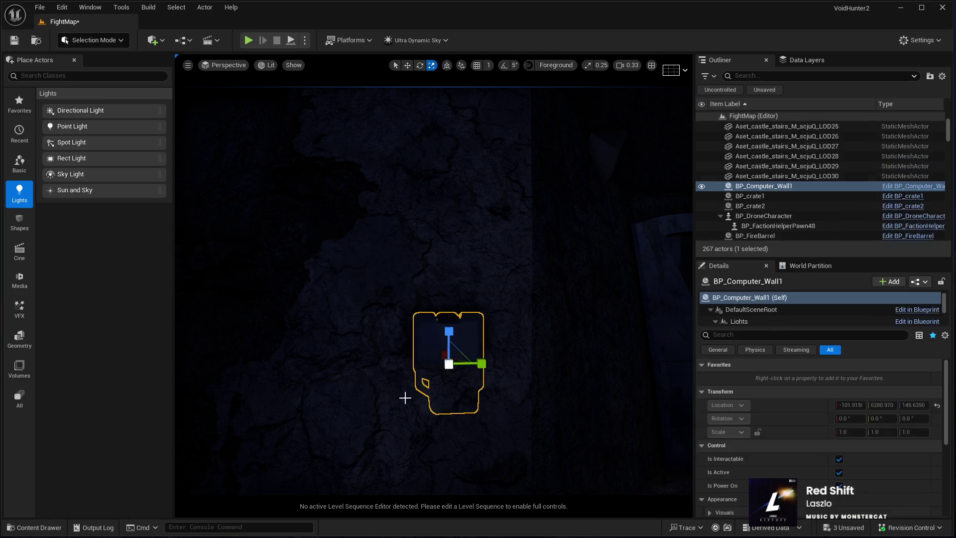
Rotate the panel 180° around Z so it faces outward from the wall
{"action": "key", "text": "e"}
{"action": "mouse_move", "coordinate": [457, 340]}
{"action": "left_mouse_down"}
{"action": "mouse_move", "coordinate": [413, 353]}
{"action": "mouse_move", "coordinate": [465, 359]}
{"action": "mouse_move", "coordinate": [528, 207]}
{"action": "left_mouse_up"}
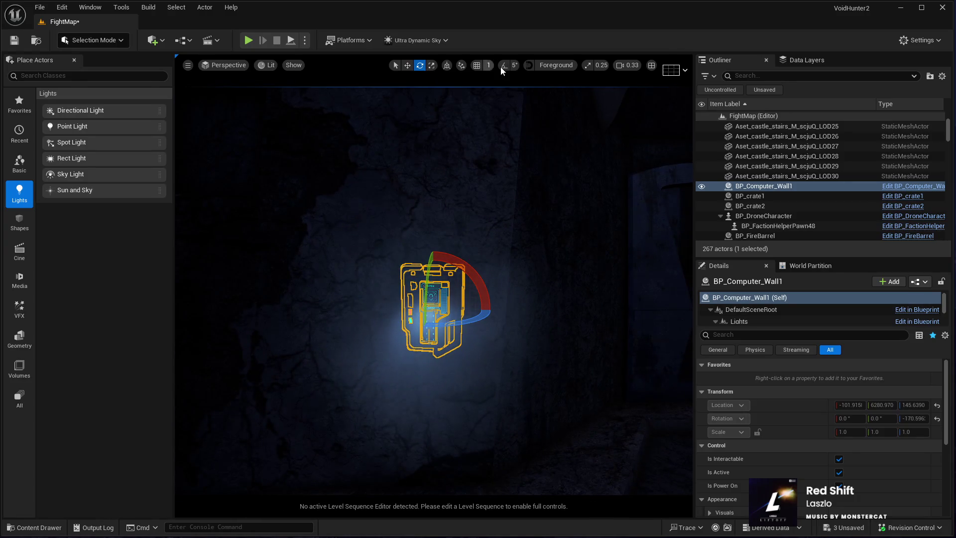
{"action": "key", "text": "ctrl+z"}
{"action": "scroll", "coordinate": [486, 270], "scroll_direction": "up", "scroll_amount": 5}
{"action": "scroll", "coordinate": [433, 291], "scroll_direction": "down", "scroll_amount": 5}
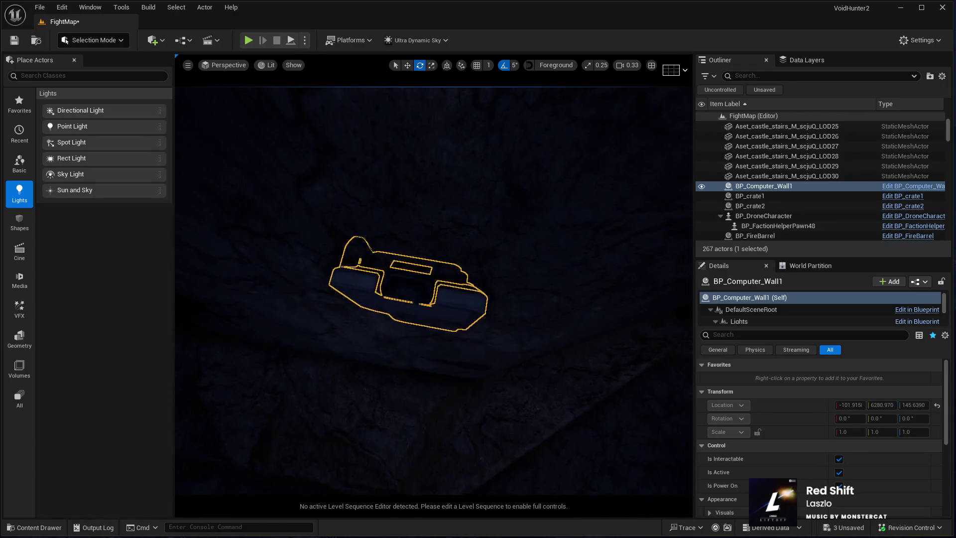
{"action": "mouse_move", "coordinate": [448, 353]}
{"action": "left_mouse_down"}
{"action": "mouse_move", "coordinate": [466, 276]}
{"action": "mouse_move", "coordinate": [478, 326]}
{"action": "mouse_move", "coordinate": [410, 397]}
{"action": "mouse_move", "coordinate": [396, 394]}
{"action": "left_mouse_up"}
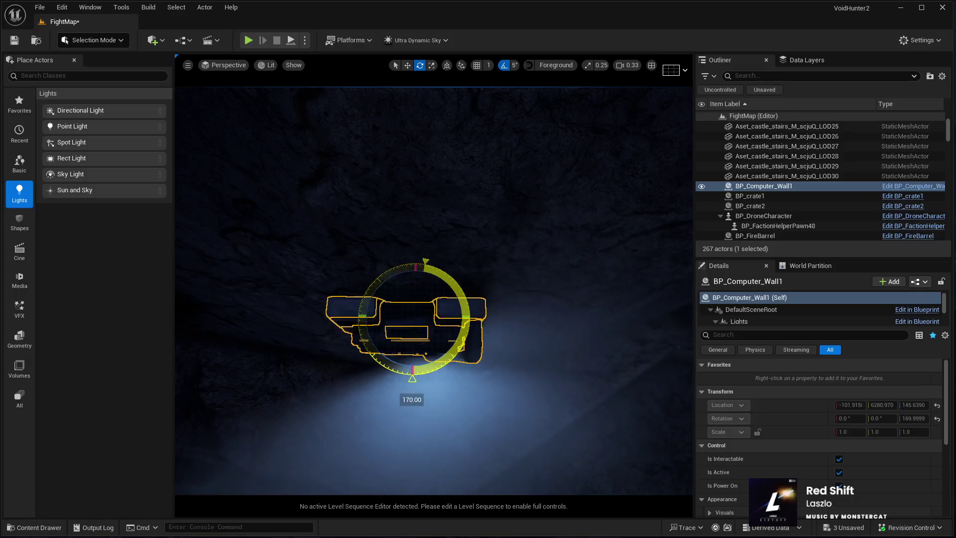
{"action": "key", "text": "f"}
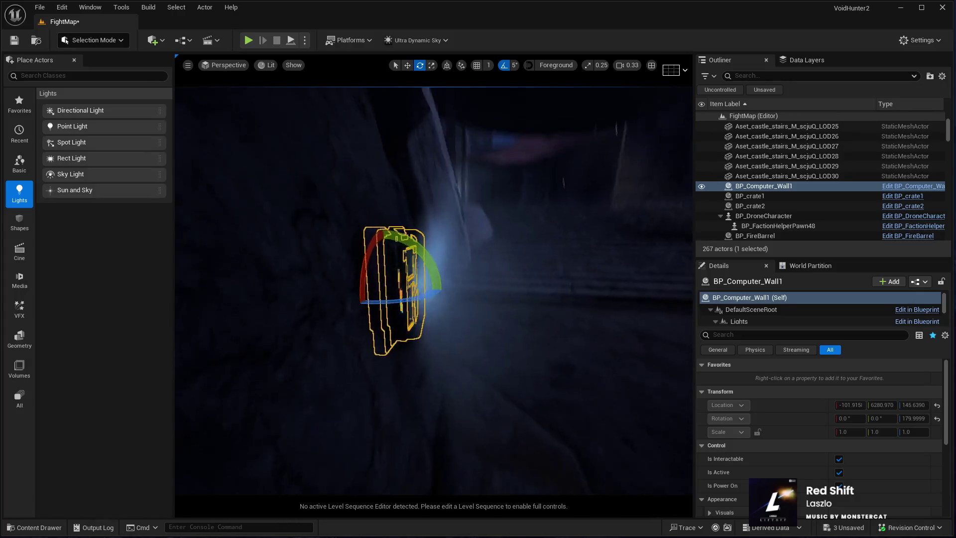
Tilt the panel about 13° on Y, with rotation snap off, so it sits flush
{"action": "mouse_move", "coordinate": [429, 309]}
{"action": "left_mouse_down"}
{"action": "mouse_move", "coordinate": [423, 324]}
{"action": "mouse_move", "coordinate": [403, 317]}
{"action": "left_mouse_up"}
{"action": "key", "text": "w"}
{"action": "left_click", "coordinate": [504, 65]}
{"action": "key", "text": "e"}
{"action": "mouse_move", "coordinate": [422, 304]}
{"action": "left_mouse_down"}
{"action": "mouse_move", "coordinate": [429, 294]}
{"action": "mouse_move", "coordinate": [406, 309]}
{"action": "left_mouse_up"}
{"action": "left_click", "coordinate": [408, 65]}
{"action": "key", "text": "f"}
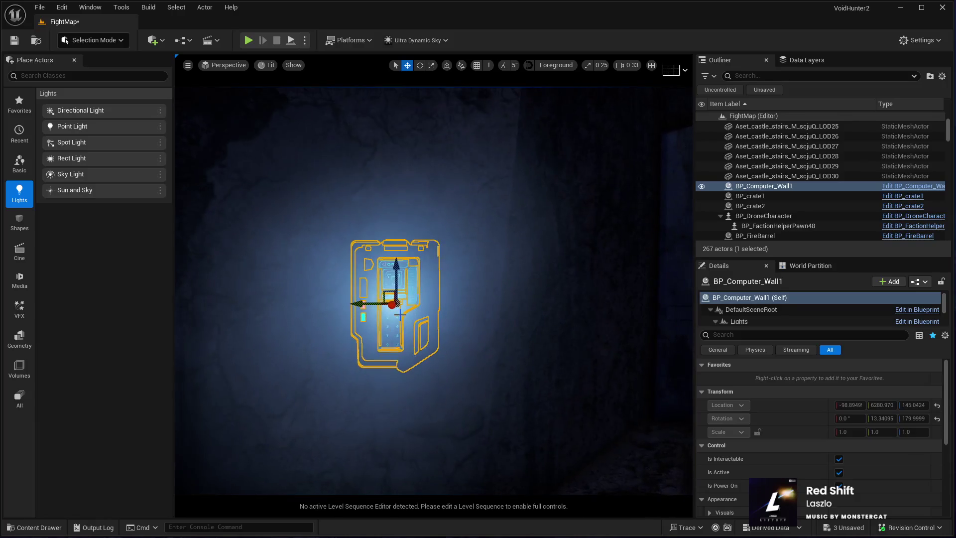
Preview the panel without editor overlays and select its SpotLight component
{"action": "key", "text": "g"}
{"action": "left_click_drag", "start_coordinate": [399, 313], "coordinate": [427, 375]}
{"action": "key", "text": "g"}
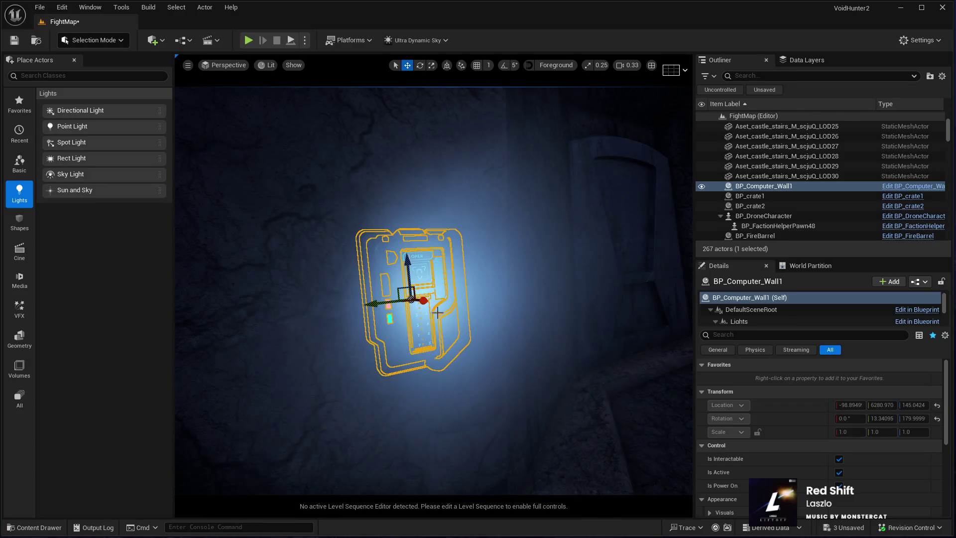
{"action": "scroll", "coordinate": [746, 316], "scroll_direction": "down", "scroll_amount": 2}
{"action": "left_click", "coordinate": [745, 314]}
Lower the panel's SpotLight intensity from 1000 to 200
{"action": "scroll", "coordinate": [747, 459], "scroll_direction": "down", "scroll_amount": 2}
{"action": "left_click", "coordinate": [856, 441]}
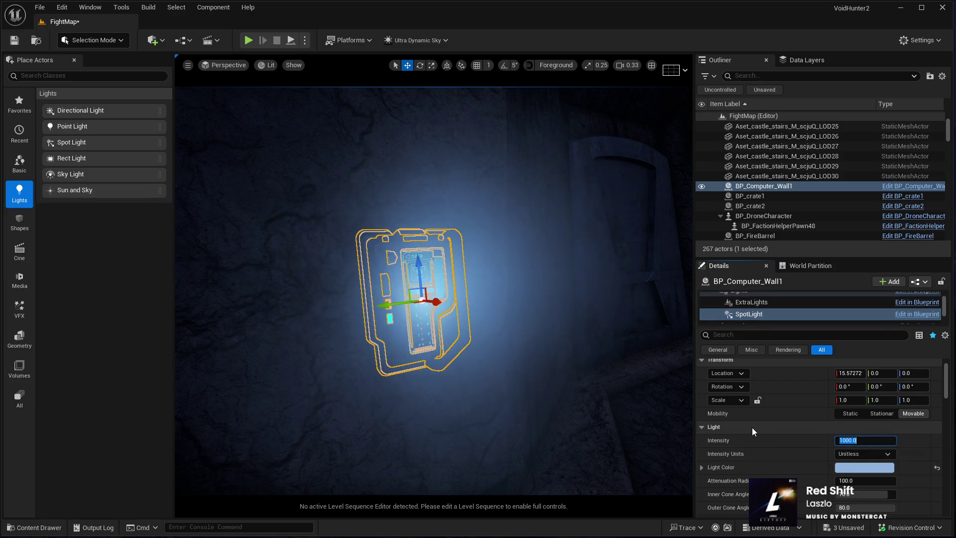
{"action": "type", "text": "200"}
{"action": "key", "text": "Return"}
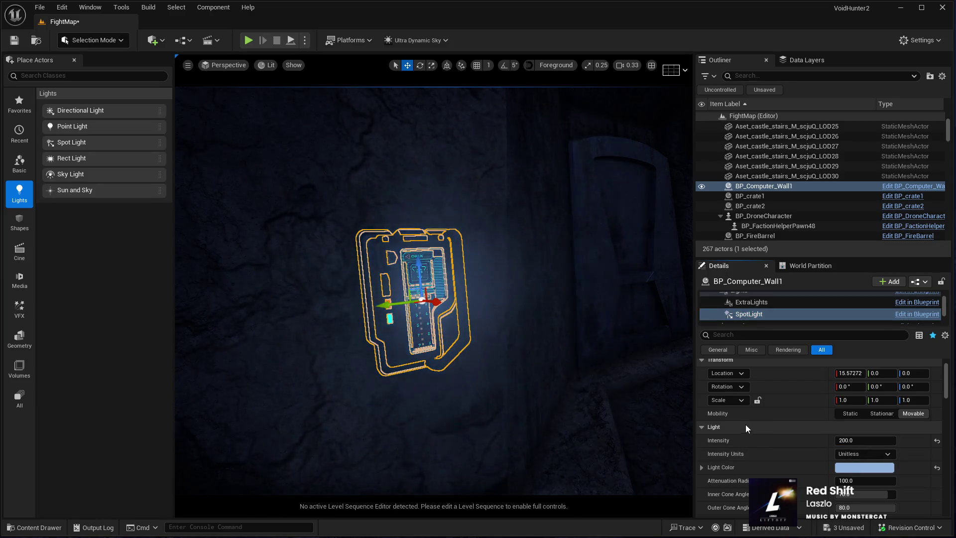
Preview the dimmer lighting in game view and reframe the wall panel
{"action": "key", "text": "g"}
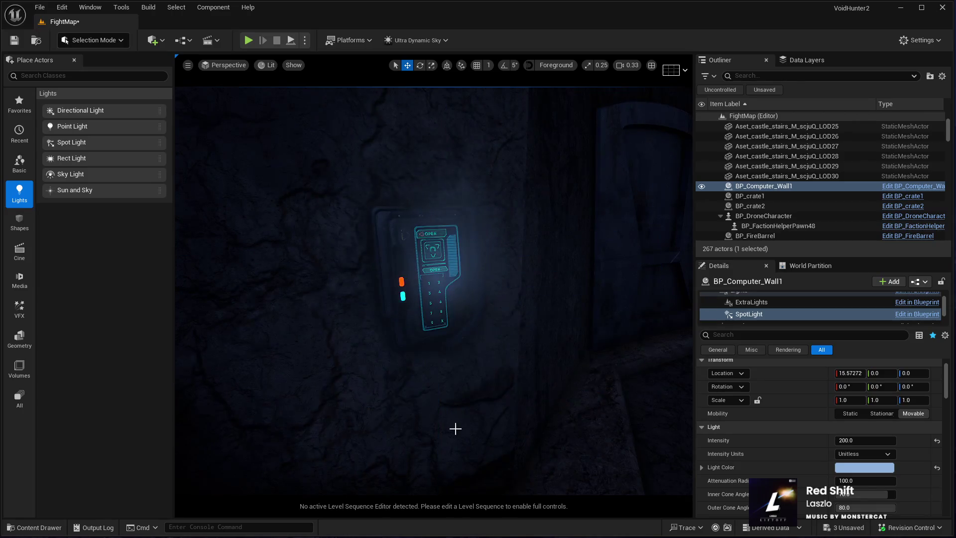
{"action": "left_click_drag", "start_coordinate": [454, 427], "coordinate": [497, 423]}
{"action": "mouse_move", "coordinate": [434, 299]}
{"action": "left_mouse_down"}
{"action": "mouse_move", "coordinate": [388, 354]}
{"action": "mouse_move", "coordinate": [413, 333]}
{"action": "mouse_move", "coordinate": [428, 299]}
{"action": "mouse_move", "coordinate": [461, 427]}
{"action": "left_mouse_up"}
{"action": "left_click", "coordinate": [455, 271]}
{"action": "left_click_drag", "start_coordinate": [455, 271], "coordinate": [450, 310]}
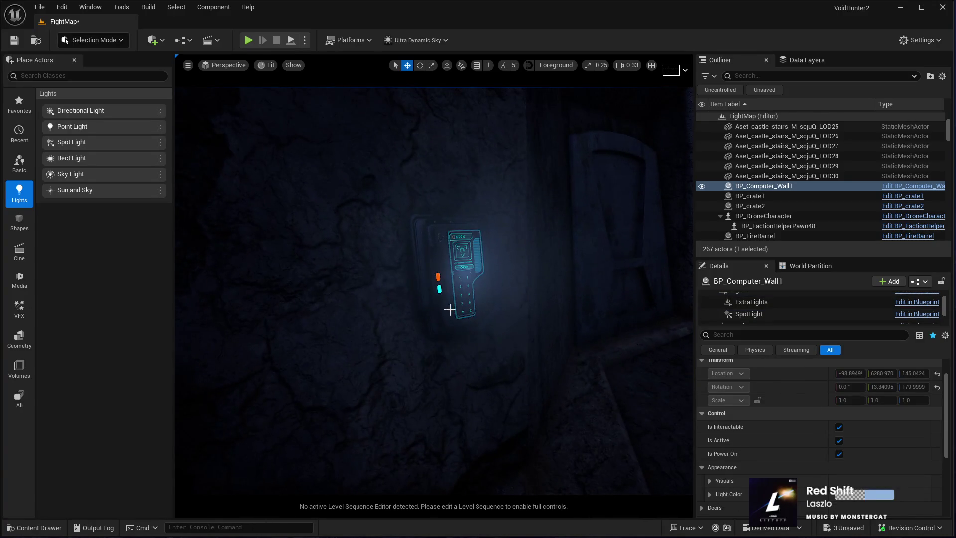
{"action": "left_click", "coordinate": [450, 310]}
{"action": "key", "text": "f"}
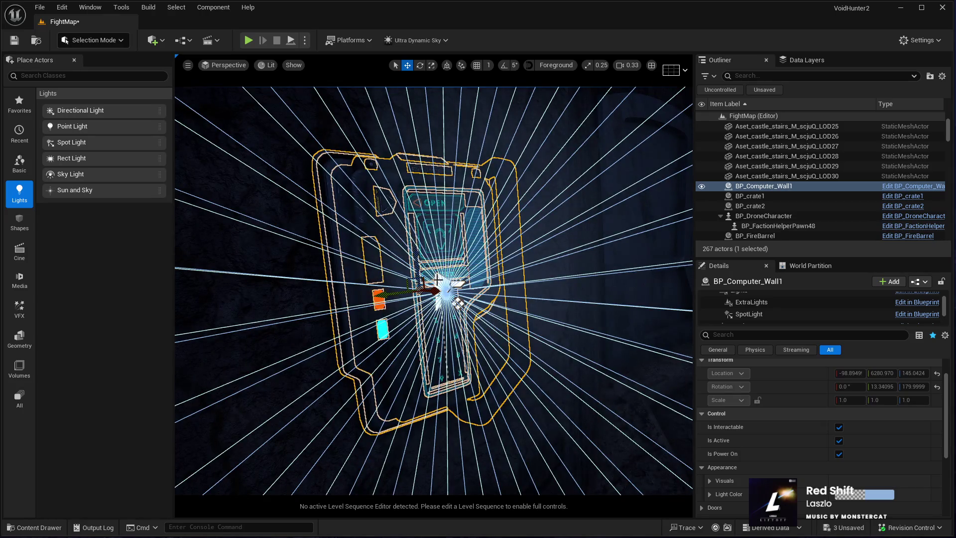
{"action": "left_click_drag", "start_coordinate": [420, 294], "coordinate": [413, 267]}
Check the panel's light radius in the scene, then start Play In Editor with Alt+P
{"action": "left_click", "coordinate": [742, 177]}
{"action": "left_click", "coordinate": [757, 185]}
{"action": "key", "text": "f"}
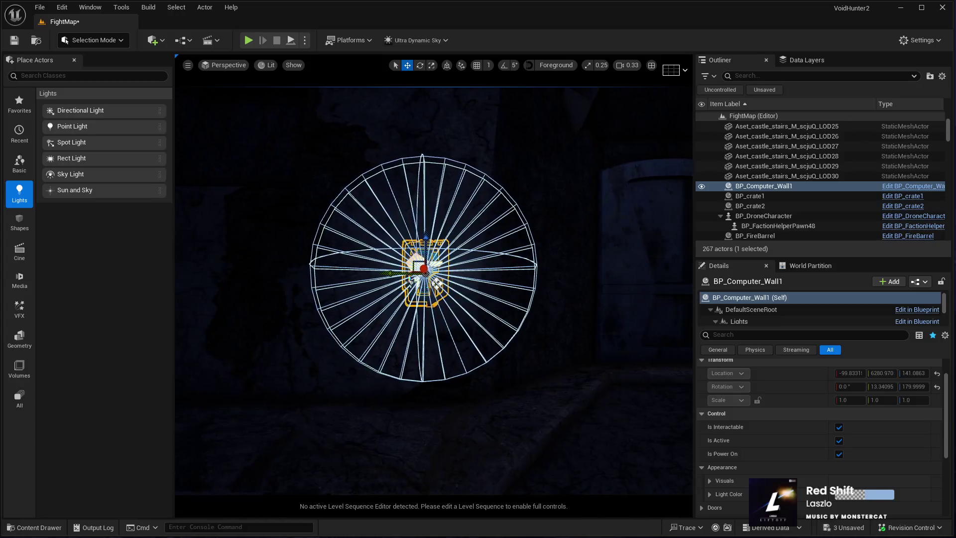
{"action": "key", "text": "g"}
{"action": "mouse_move", "coordinate": [433, 288]}
{"action": "left_mouse_down"}
{"action": "mouse_move", "coordinate": [428, 298]}
{"action": "mouse_move", "coordinate": [439, 293]}
{"action": "mouse_move", "coordinate": [428, 263]}
{"action": "mouse_move", "coordinate": [438, 264]}
{"action": "mouse_move", "coordinate": [408, 288]}
{"action": "left_mouse_up"}
{"action": "left_click", "coordinate": [452, 466]}
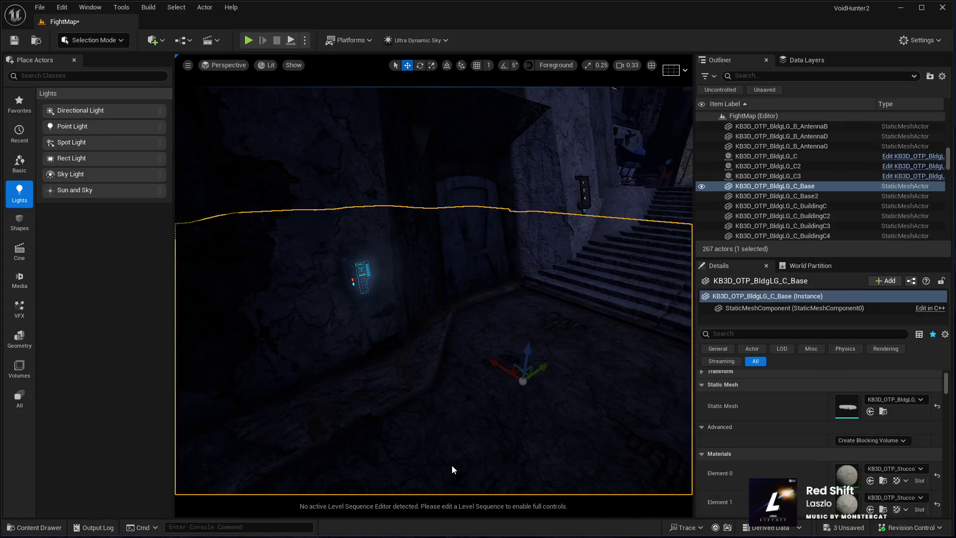
{"action": "key", "text": "alt+p"}
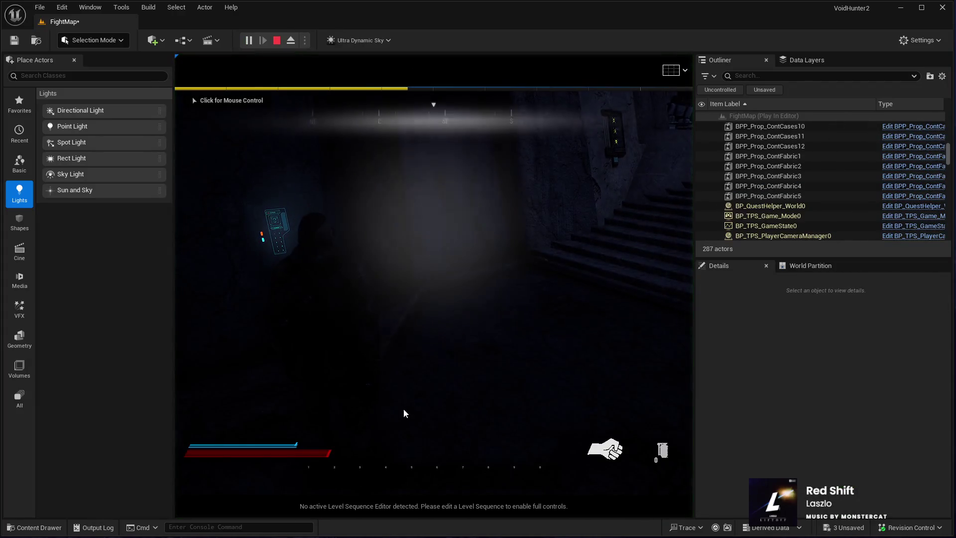
Walk the character past the lit door panel and up the steps, then exit play with Esc
{"action": "left_click", "coordinate": [413, 407]}
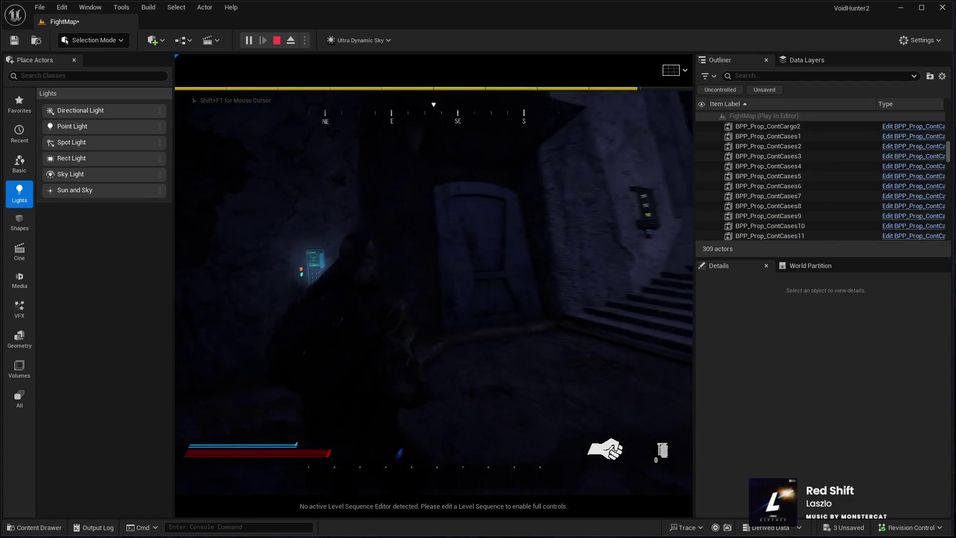
{"action": "key", "text": "w"}
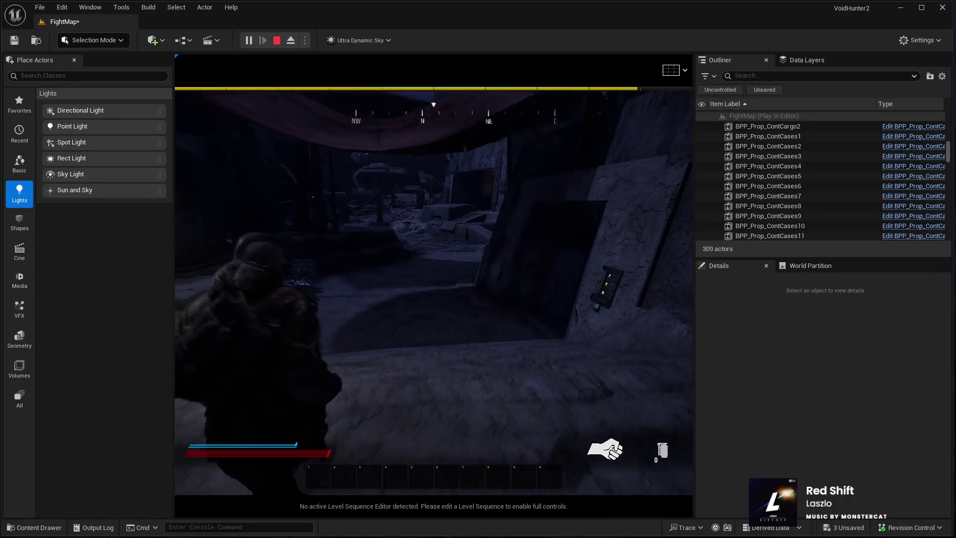
{"action": "key", "text": "w"}
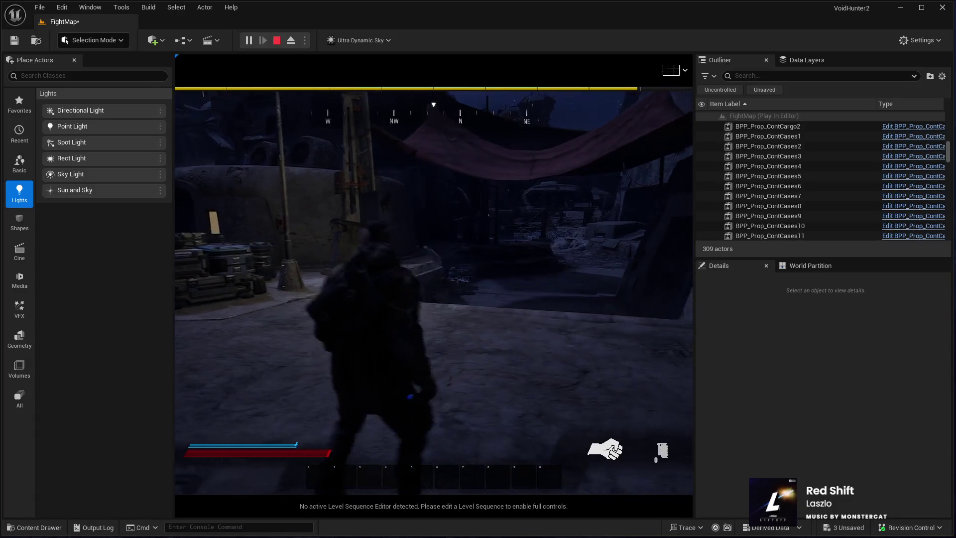
{"action": "key", "text": "w"}
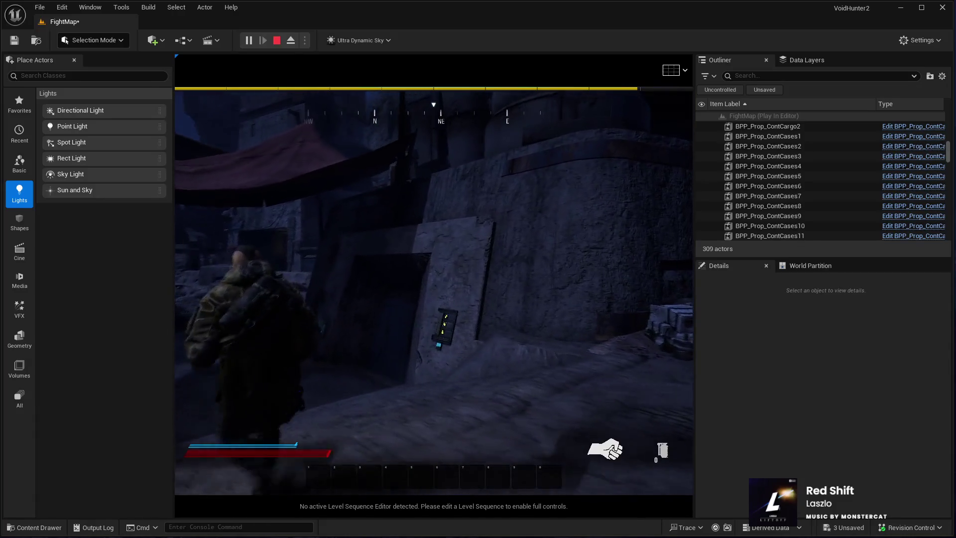
{"action": "key", "text": "w"}
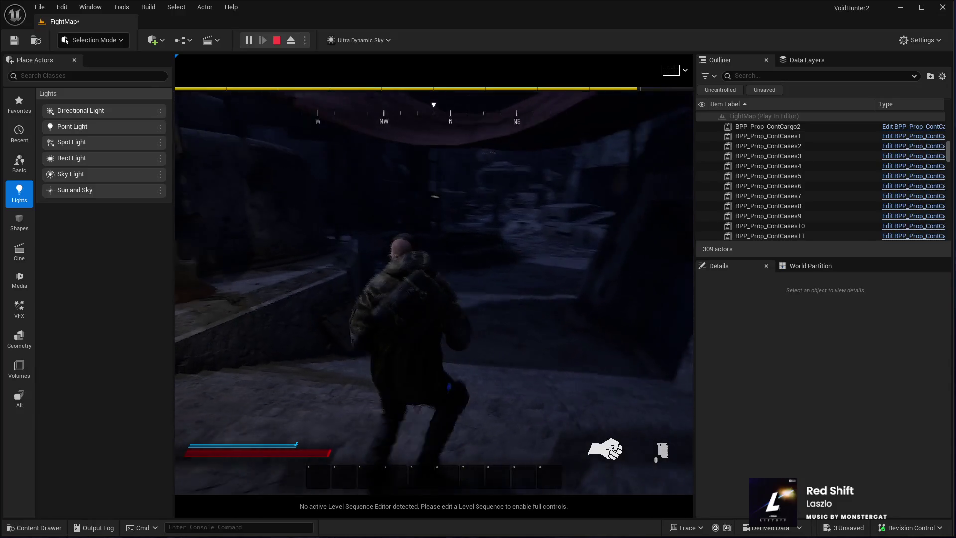
{"action": "key", "text": "w"}
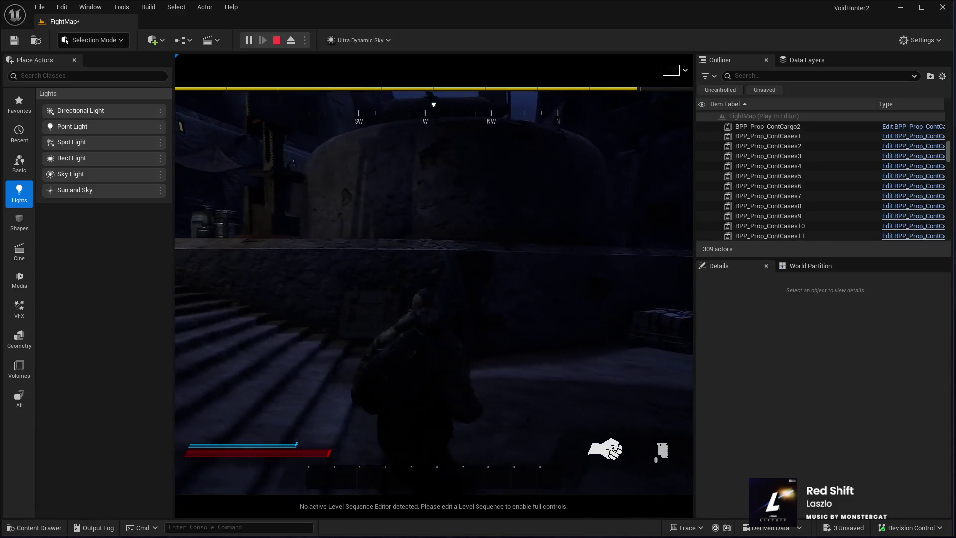
{"action": "key", "text": "w"}
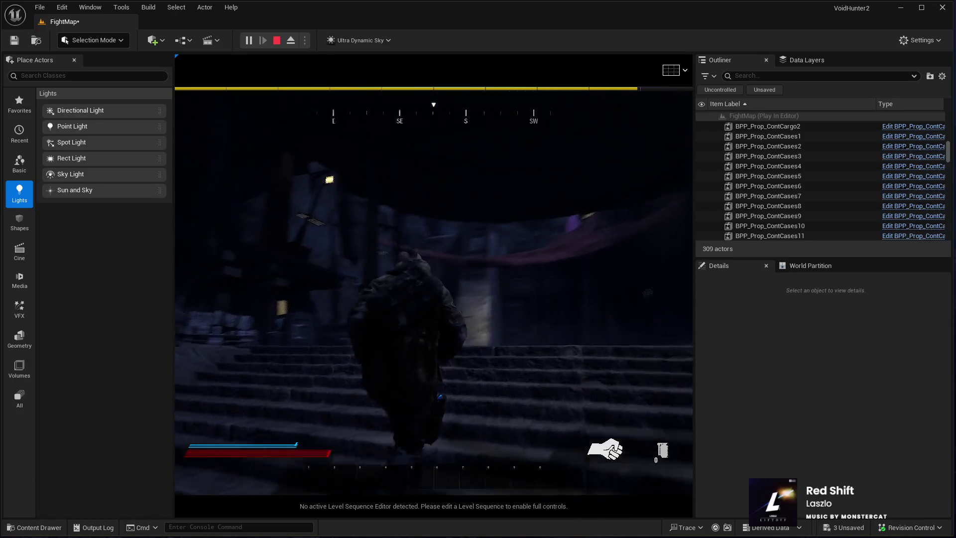
{"action": "key", "text": "w"}
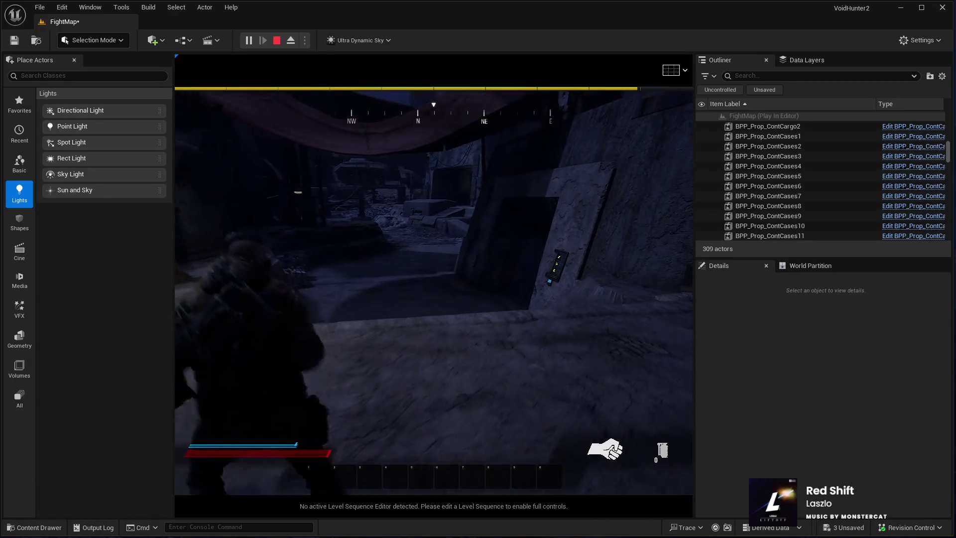
{"action": "key", "text": "w"}
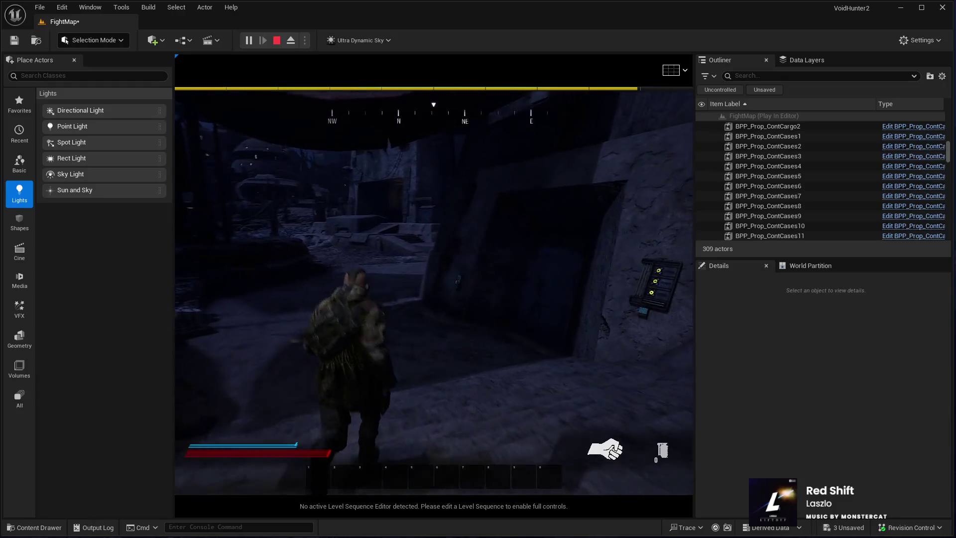
{"action": "key", "text": "w"}
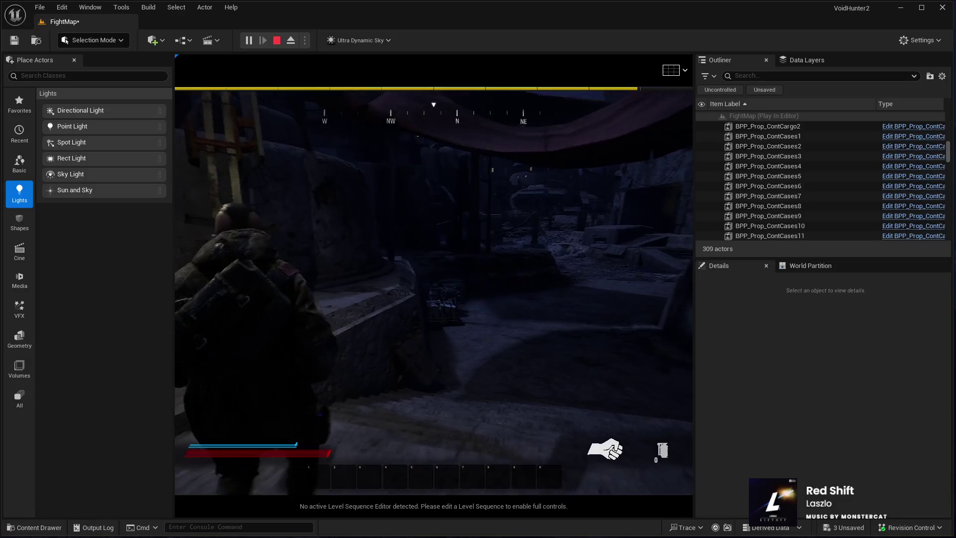
{"action": "key", "text": "Escape"}
{"action": "left_click_drag", "start_coordinate": [256, 399], "coordinate": [247, 329]}
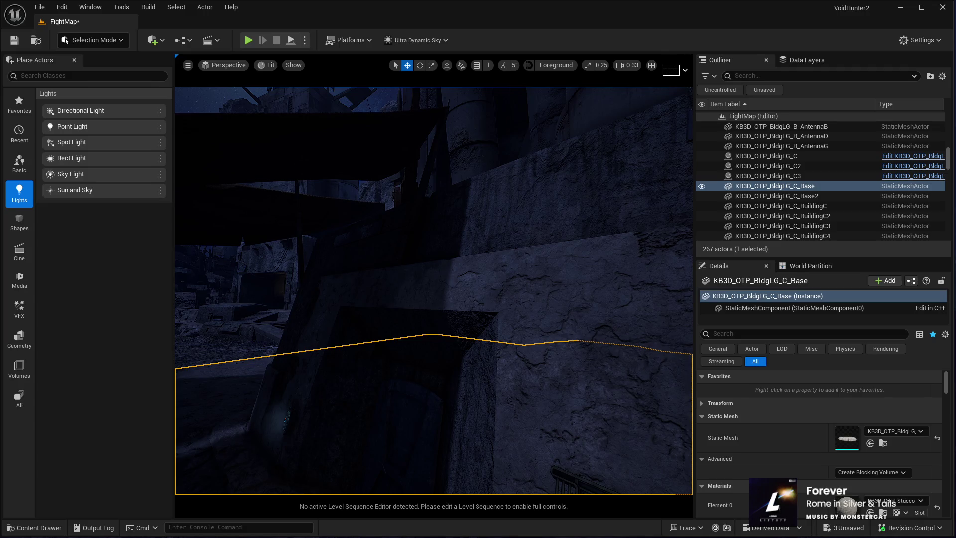
Drag BP_Industry_Light from the Content Browser onto the stone wall
{"action": "left_click_drag", "start_coordinate": [247, 328], "coordinate": [226, 221]}
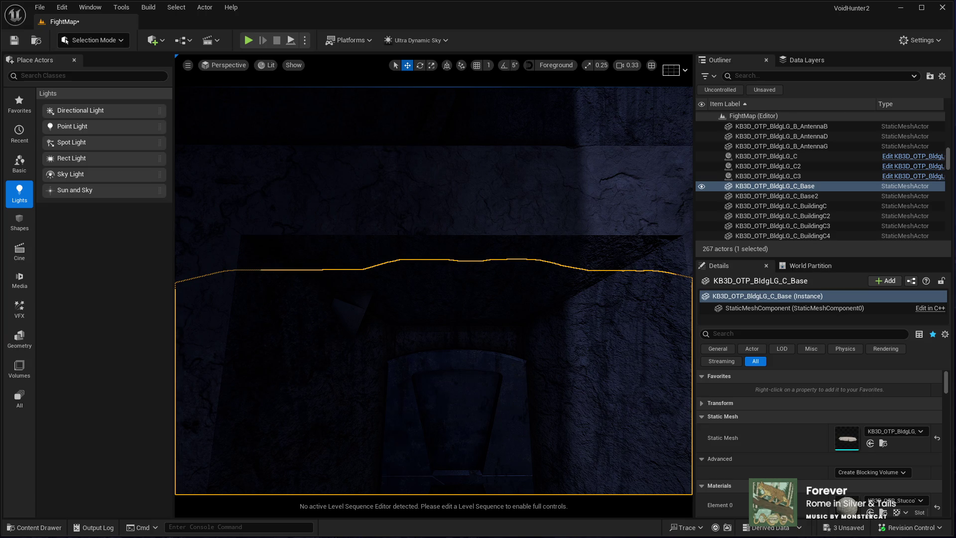
{"action": "mouse_move", "coordinate": [499, 393]}
{"action": "left_mouse_down"}
{"action": "mouse_move", "coordinate": [438, 342]}
{"action": "mouse_move", "coordinate": [457, 307]}
{"action": "mouse_move", "coordinate": [450, 208]}
{"action": "left_mouse_up"}
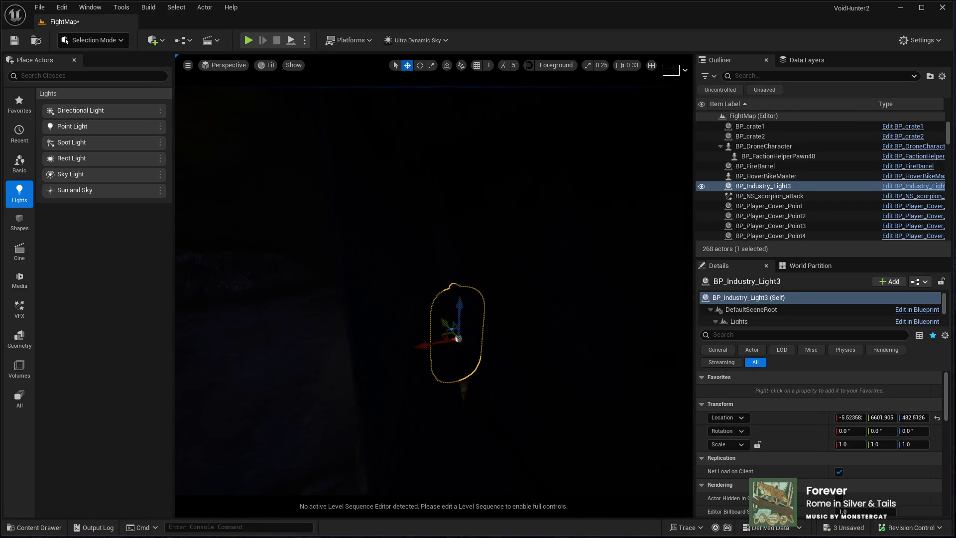
Rotate BP_Industry_Light3 to about -11.6°, 1.02°, 94.96° so it lies along the wall
{"action": "key", "text": "e"}
{"action": "mouse_move", "coordinate": [498, 286]}
{"action": "left_mouse_down"}
{"action": "mouse_move", "coordinate": [488, 319]}
{"action": "mouse_move", "coordinate": [504, 343]}
{"action": "left_mouse_up"}
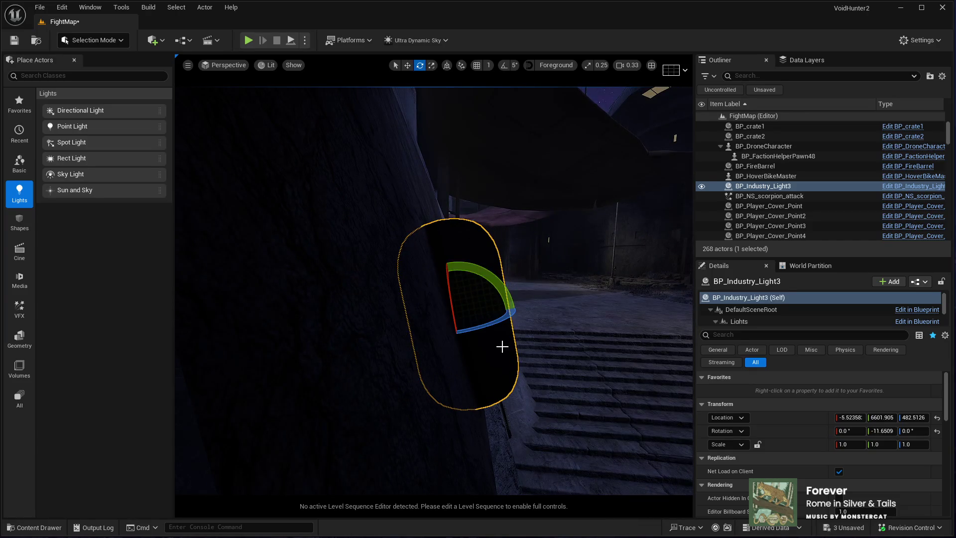
{"action": "key", "text": "f"}
{"action": "left_click_drag", "start_coordinate": [474, 303], "coordinate": [513, 375]}
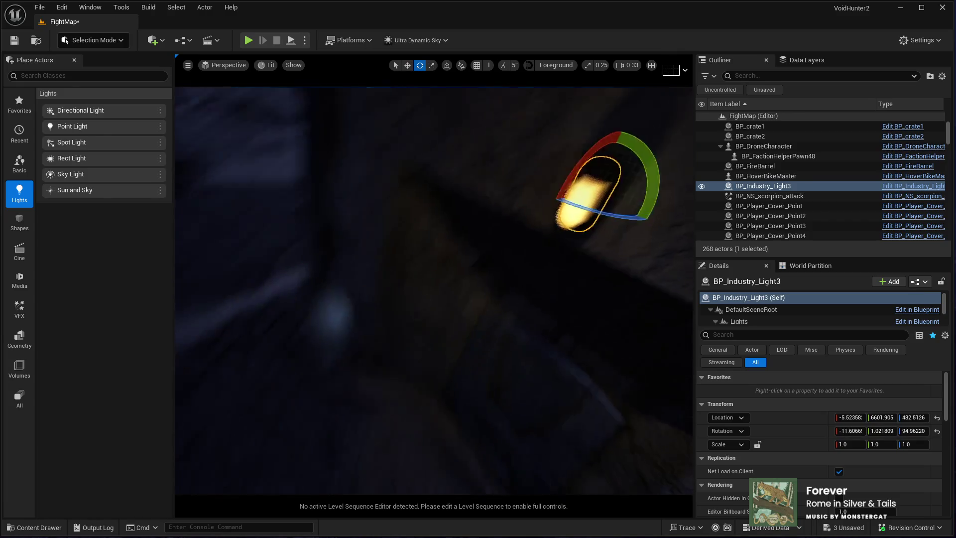
{"action": "key", "text": "f"}
{"action": "left_click_drag", "start_coordinate": [434, 288], "coordinate": [386, 292]}
{"action": "left_click_drag", "start_coordinate": [509, 342], "coordinate": [509, 342]}
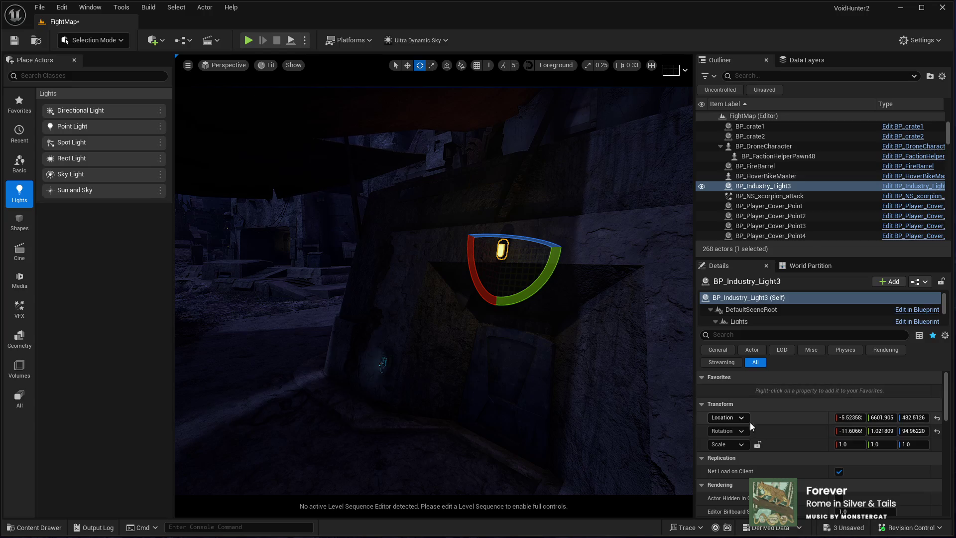
{"action": "scroll", "coordinate": [737, 315], "scroll_direction": "down", "scroll_amount": 2}
{"action": "left_click", "coordinate": [743, 301]}
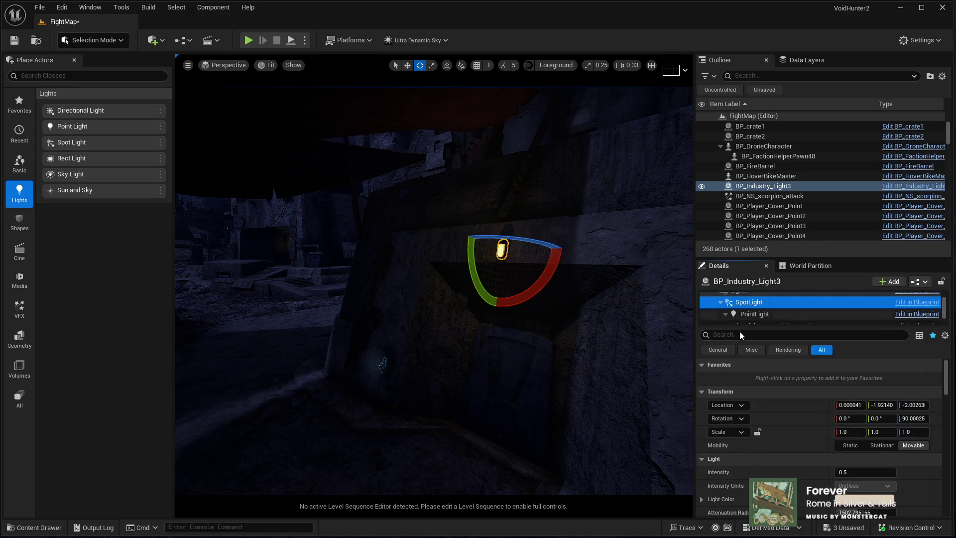
Set the lamp's SpotLight intensity to 1.0, then its PointLight intensity to 1.0
{"action": "scroll", "coordinate": [777, 445], "scroll_direction": "down", "scroll_amount": 3}
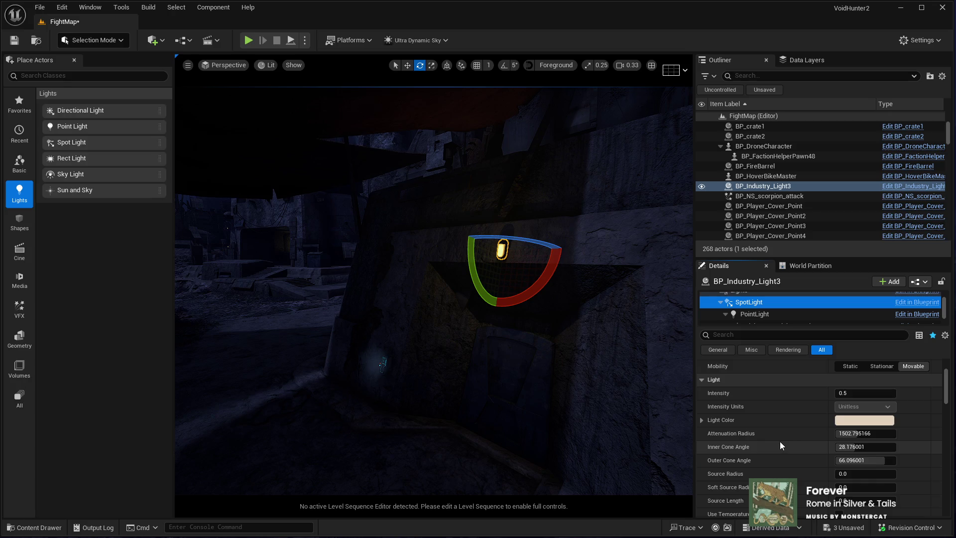
{"action": "left_click", "coordinate": [851, 426]}
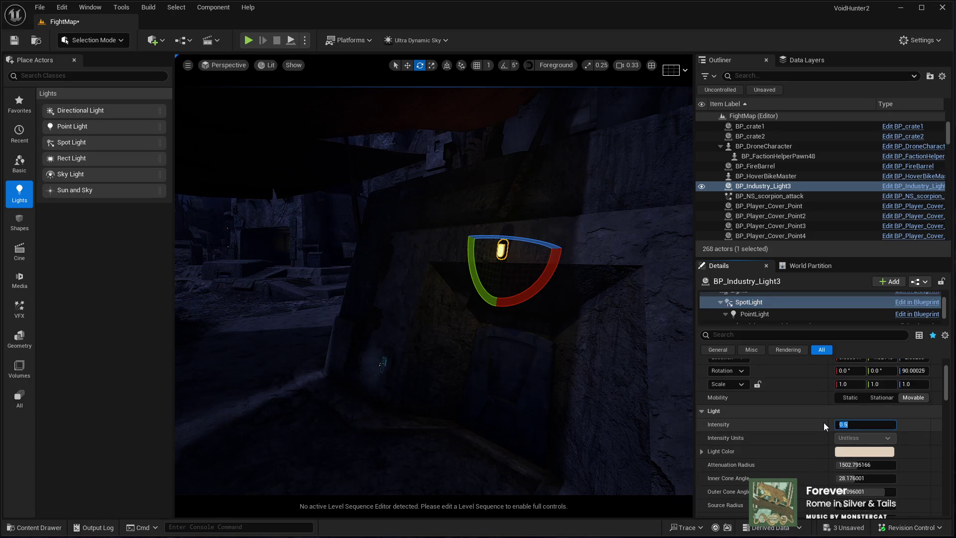
{"action": "type", "text": "1"}
{"action": "key", "text": "Return"}
{"action": "scroll", "coordinate": [777, 408], "scroll_direction": "down", "scroll_amount": 4}
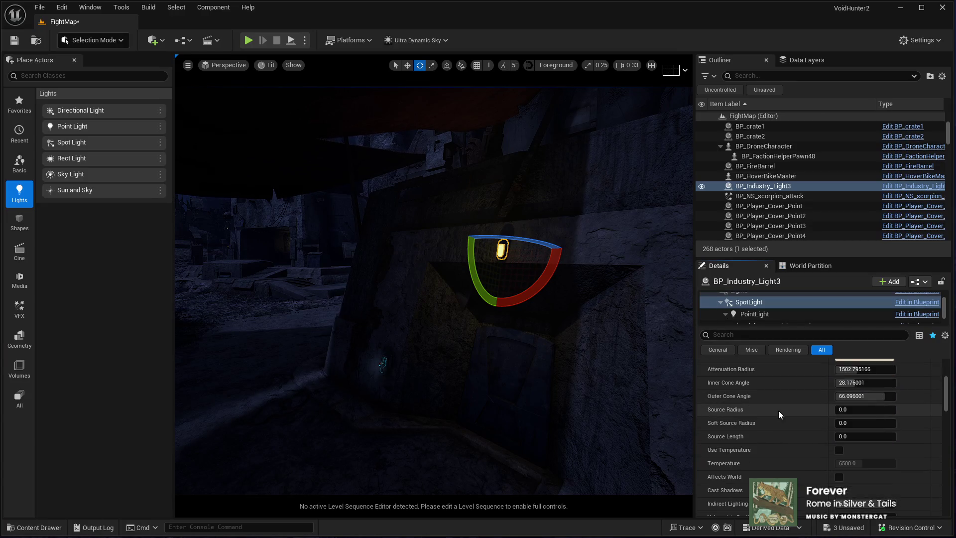
{"action": "scroll", "coordinate": [784, 409], "scroll_direction": "up", "scroll_amount": 1}
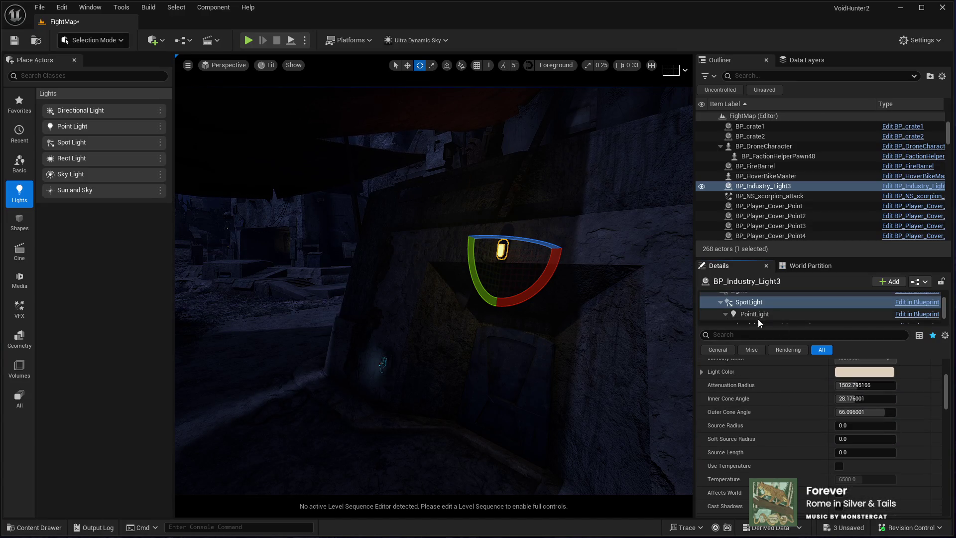
{"action": "left_click", "coordinate": [758, 314]}
{"action": "scroll", "coordinate": [826, 419], "scroll_direction": "up", "scroll_amount": 3}
{"action": "left_click", "coordinate": [844, 393]}
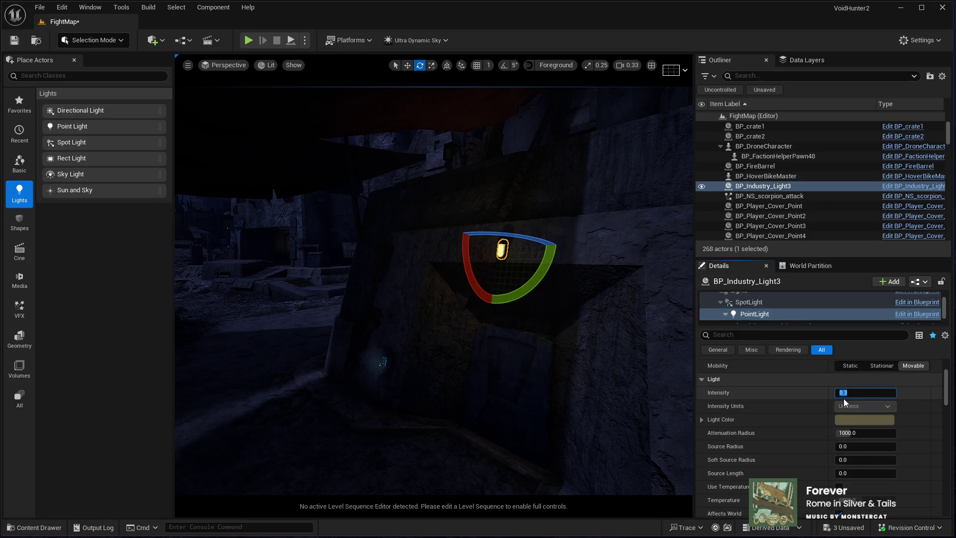
{"action": "type", "text": "1"}
{"action": "key", "text": "Return"}
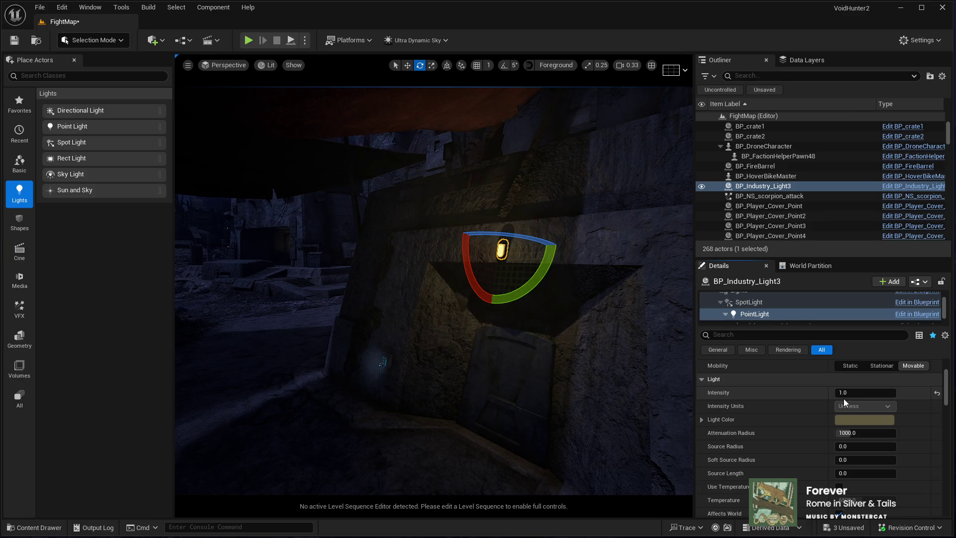
Slide BP_Industry_Light3 along the wall above the doorway so its glow lights the rock
{"action": "mouse_move", "coordinate": [515, 340]}
{"action": "left_mouse_down"}
{"action": "mouse_move", "coordinate": [503, 333]}
{"action": "mouse_move", "coordinate": [615, 328]}
{"action": "mouse_move", "coordinate": [521, 335]}
{"action": "left_mouse_up"}
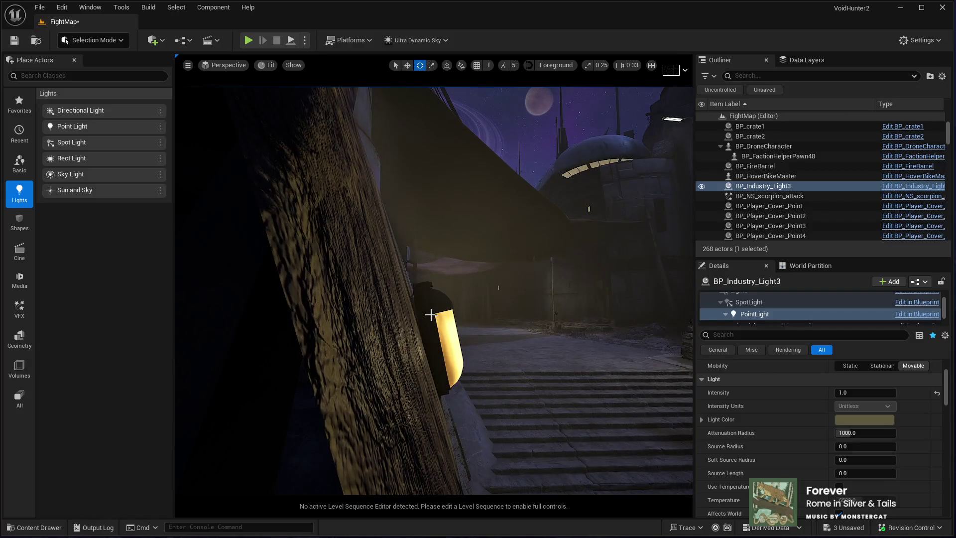
{"action": "left_click", "coordinate": [427, 385]}
{"action": "key", "text": "w"}
{"action": "double_click", "coordinate": [747, 190]}
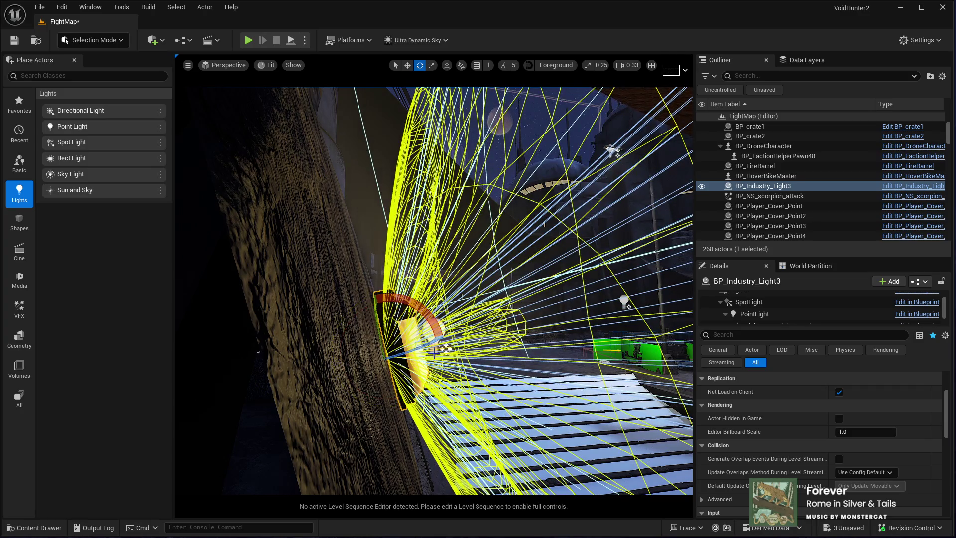
{"action": "mouse_move", "coordinate": [435, 344]}
{"action": "left_mouse_down"}
{"action": "mouse_move", "coordinate": [477, 343]}
{"action": "mouse_move", "coordinate": [498, 328]}
{"action": "mouse_move", "coordinate": [491, 307]}
{"action": "left_mouse_up"}
{"action": "mouse_move", "coordinate": [312, 332]}
{"action": "left_mouse_down"}
{"action": "mouse_move", "coordinate": [211, 130]}
{"action": "mouse_move", "coordinate": [259, 45]}
{"action": "left_mouse_up"}
{"action": "mouse_move", "coordinate": [433, 289]}
{"action": "left_mouse_down"}
{"action": "mouse_move", "coordinate": [398, 292]}
{"action": "mouse_move", "coordinate": [368, 270]}
{"action": "mouse_move", "coordinate": [400, 267]}
{"action": "mouse_move", "coordinate": [450, 237]}
{"action": "mouse_move", "coordinate": [475, 258]}
{"action": "mouse_move", "coordinate": [465, 272]}
{"action": "left_mouse_up"}
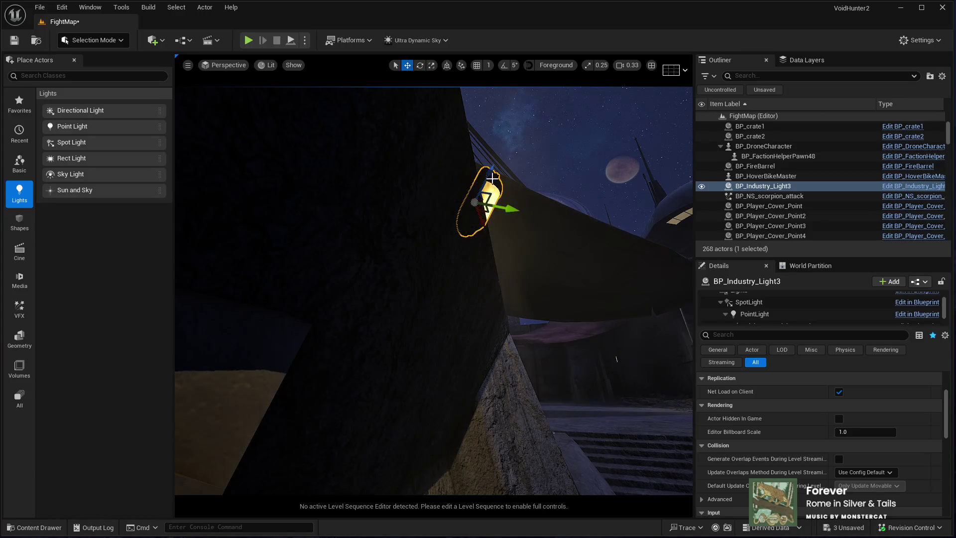
{"action": "left_click_drag", "start_coordinate": [492, 178], "coordinate": [463, 259]}
{"action": "mouse_move", "coordinate": [429, 365]}
{"action": "left_mouse_down"}
{"action": "mouse_move", "coordinate": [451, 371]}
{"action": "mouse_move", "coordinate": [465, 395]}
{"action": "mouse_move", "coordinate": [481, 389]}
{"action": "left_mouse_up"}
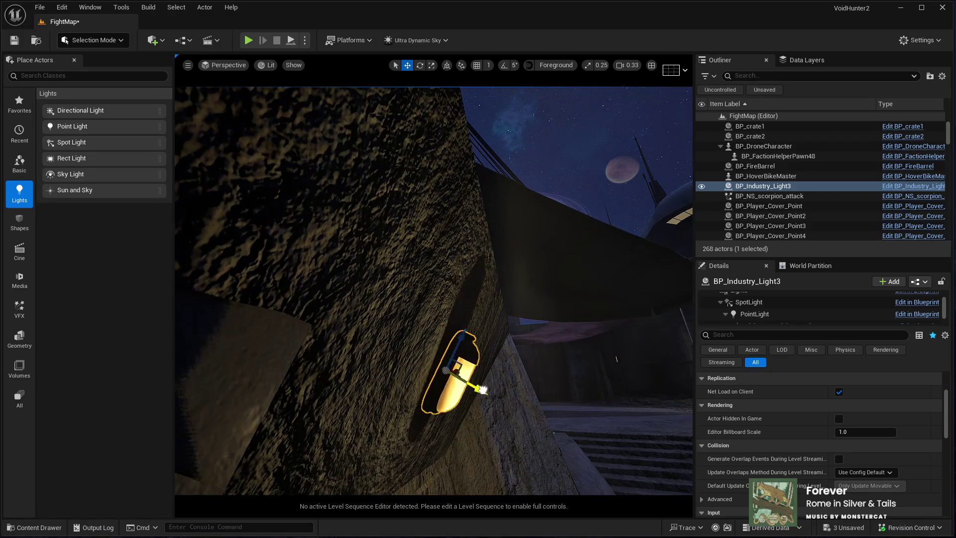
{"action": "key", "text": "f"}
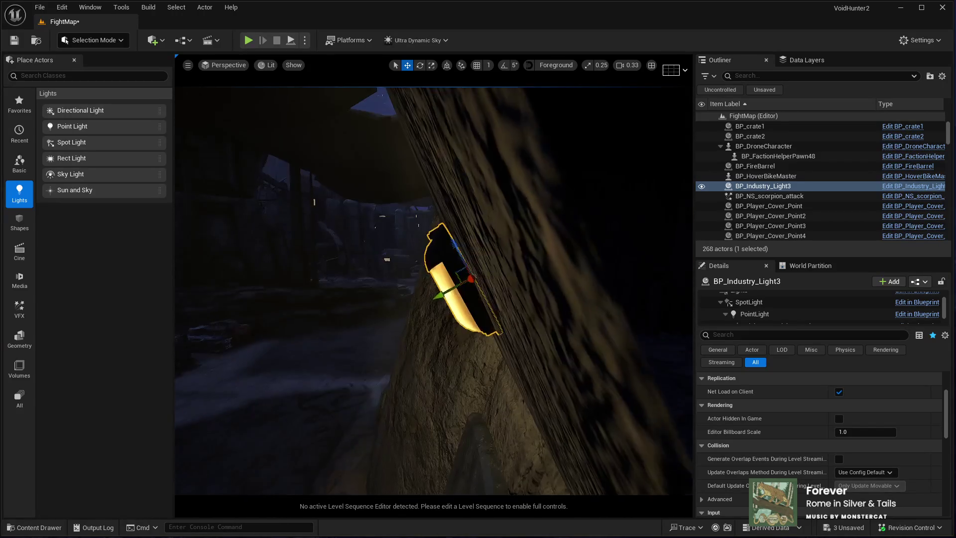
{"action": "key", "text": "e"}
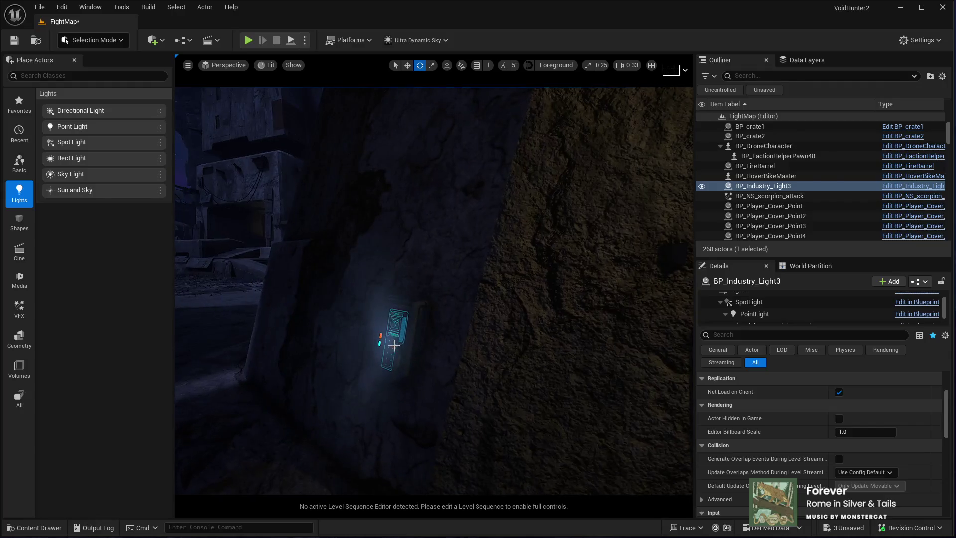
Rotate BP_Computer_Wall1 to match the wall, nudge it along, and start a new play test
{"action": "left_click", "coordinate": [394, 344]}
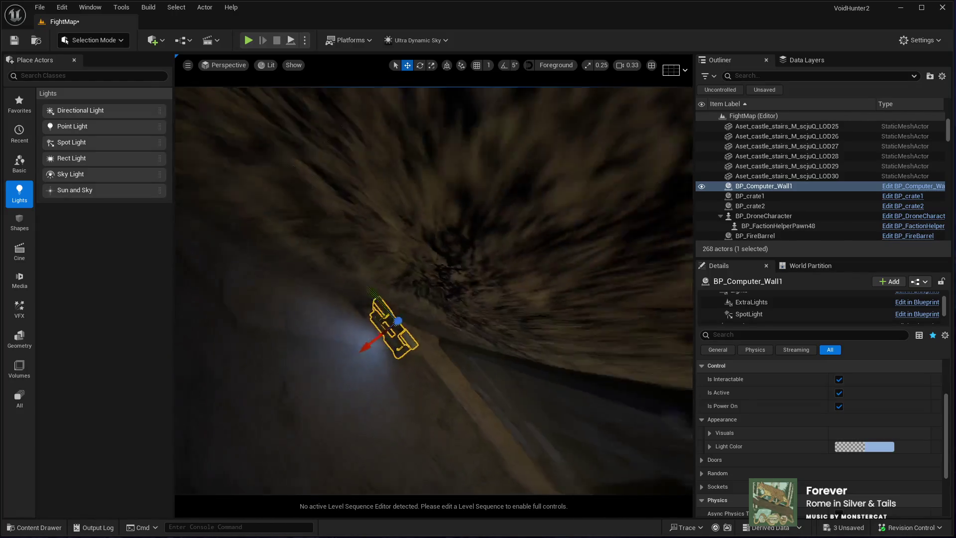
{"action": "key", "text": "e"}
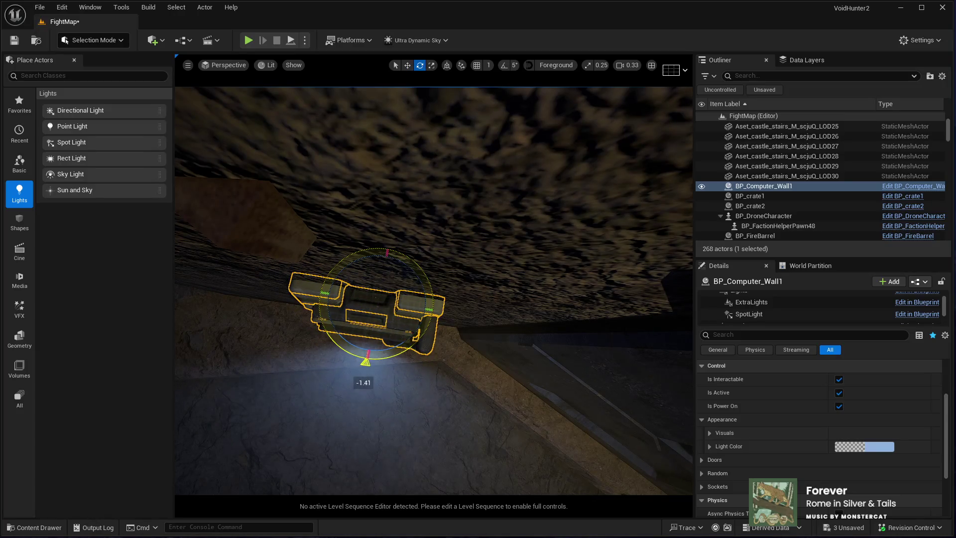
{"action": "left_click_drag", "start_coordinate": [366, 368], "coordinate": [370, 371]}
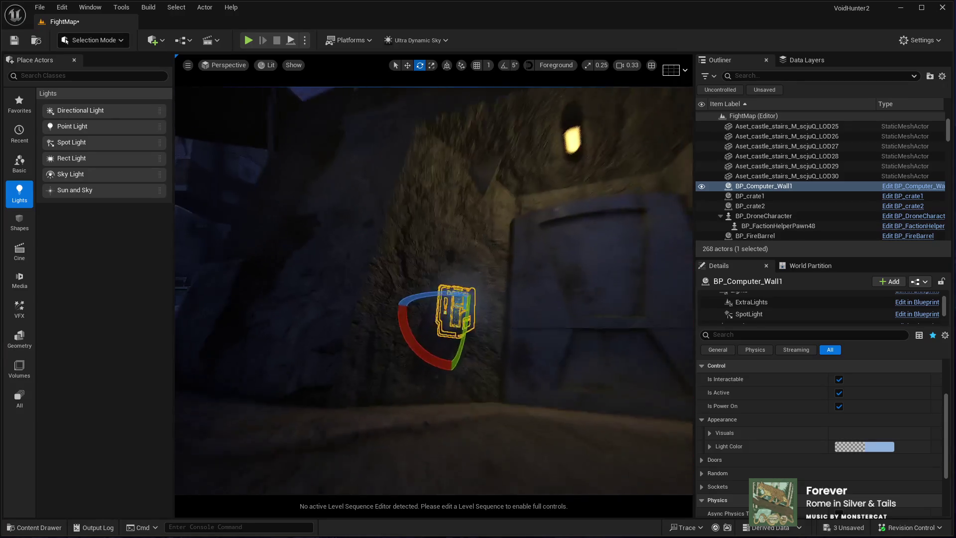
{"action": "mouse_move", "coordinate": [363, 369]}
{"action": "left_mouse_down"}
{"action": "mouse_move", "coordinate": [384, 373]}
{"action": "mouse_move", "coordinate": [380, 389]}
{"action": "left_mouse_up"}
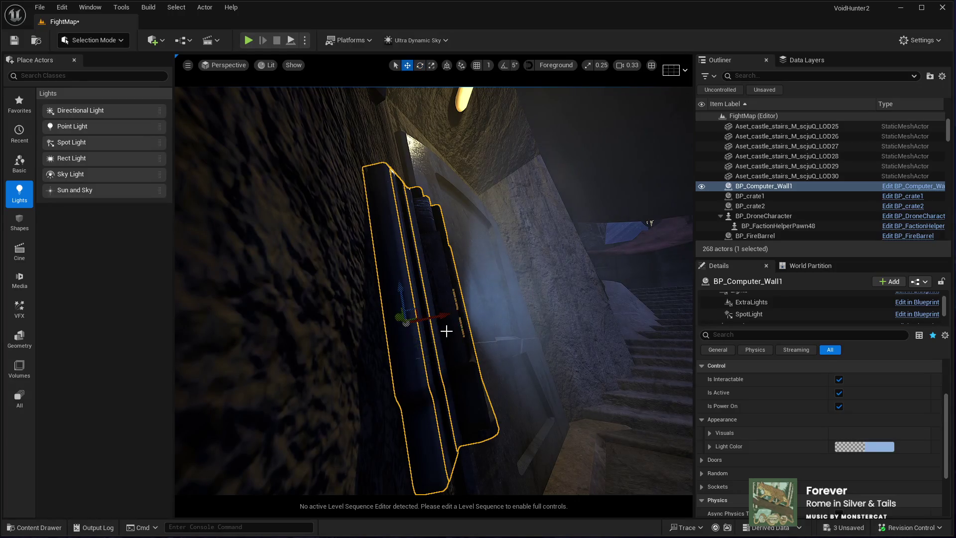
{"action": "mouse_move", "coordinate": [443, 320]}
{"action": "left_mouse_down"}
{"action": "mouse_move", "coordinate": [423, 184]}
{"action": "mouse_move", "coordinate": [423, 323]}
{"action": "left_mouse_up"}
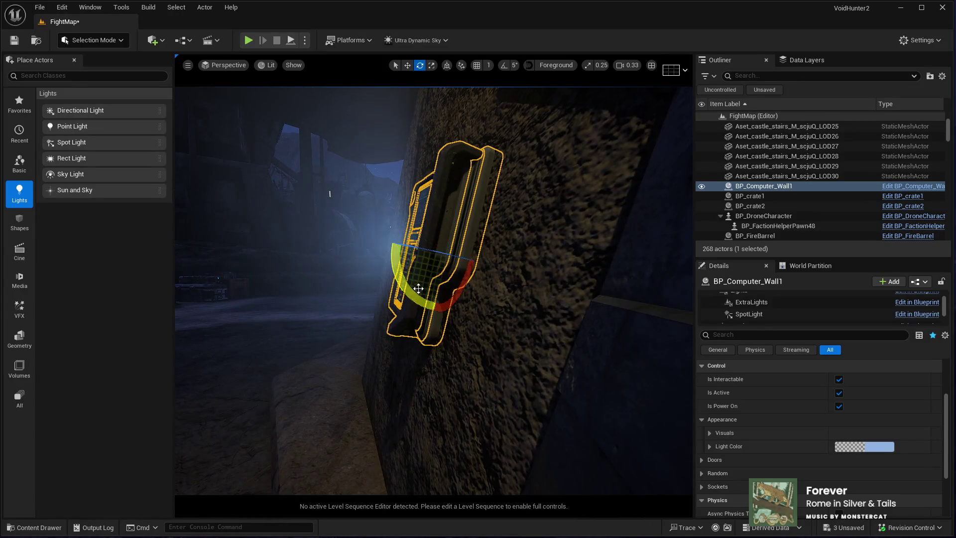
{"action": "mouse_move", "coordinate": [423, 323]}
{"action": "left_mouse_down"}
{"action": "mouse_move", "coordinate": [416, 289]}
{"action": "mouse_move", "coordinate": [358, 267]}
{"action": "mouse_move", "coordinate": [444, 397]}
{"action": "left_mouse_up"}
{"action": "left_click", "coordinate": [488, 407]}
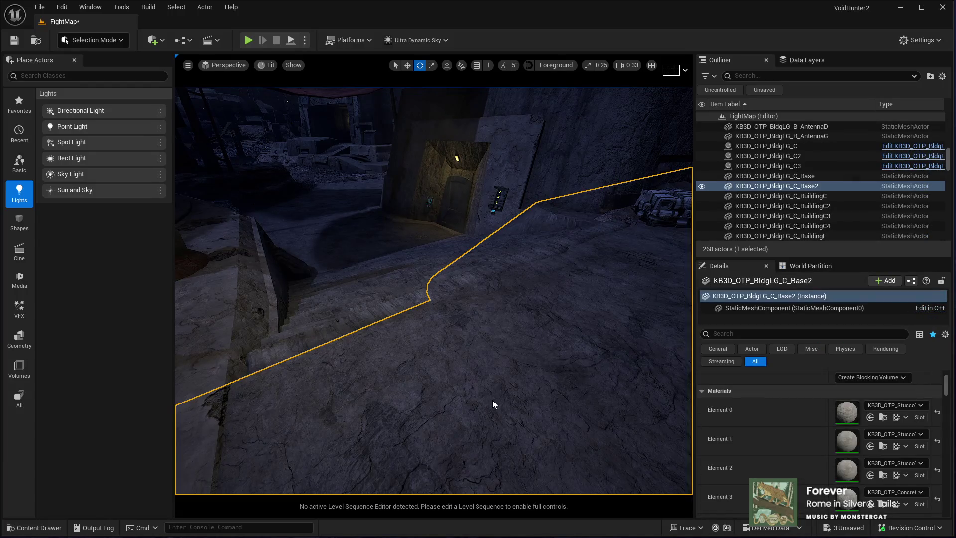
{"action": "key", "text": "alt+p"}
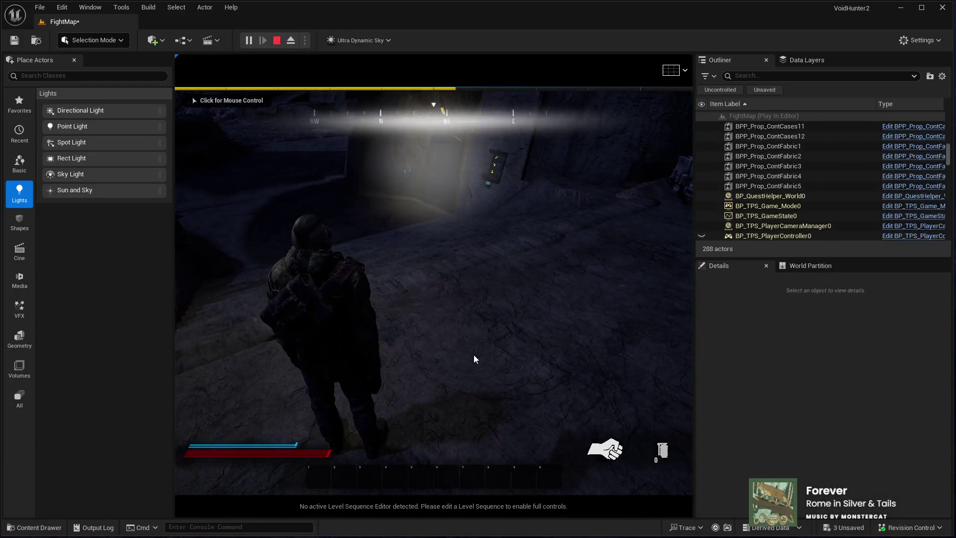
{"action": "left_click", "coordinate": [482, 357]}
{"action": "key", "text": "w"}
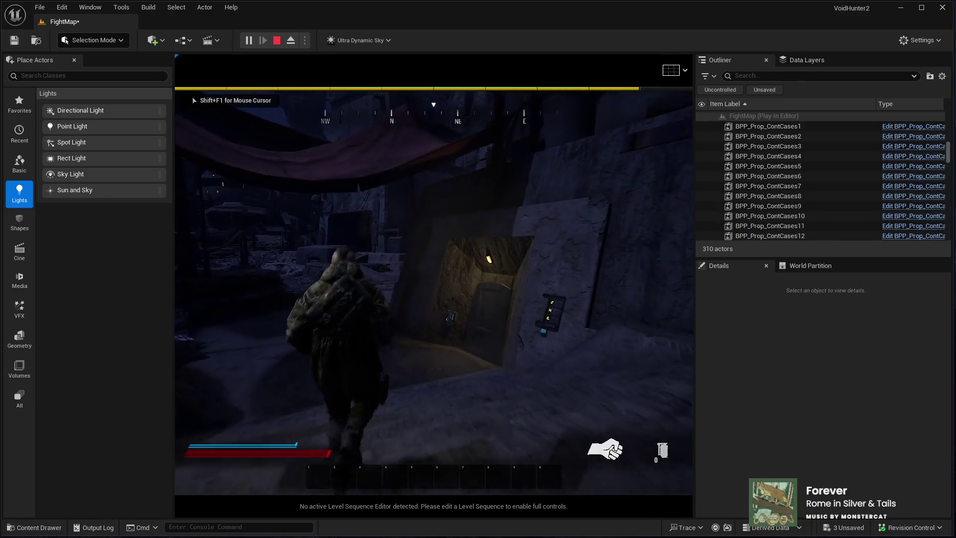
{"action": "key", "text": "w"}
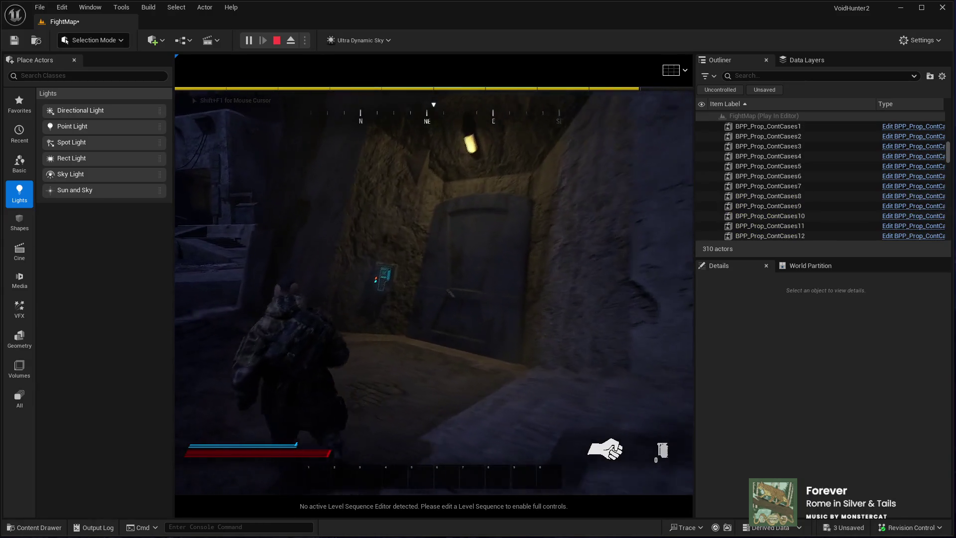
{"action": "key", "text": "w"}
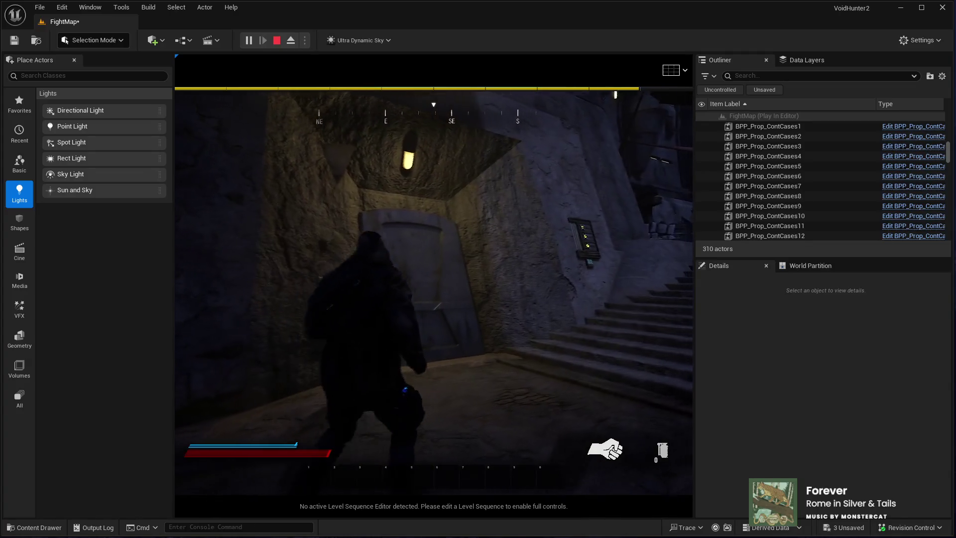
{"action": "key", "text": "s"}
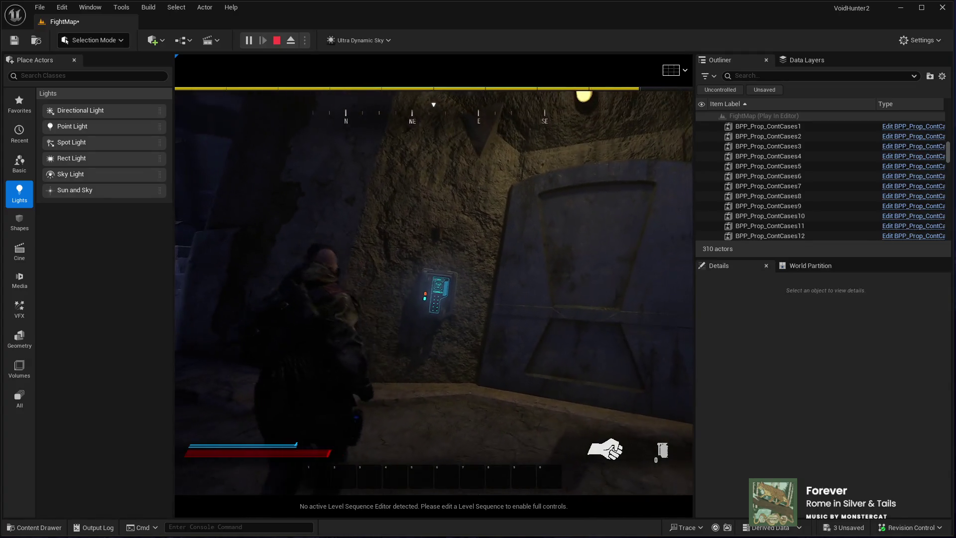
{"action": "key", "text": "w"}
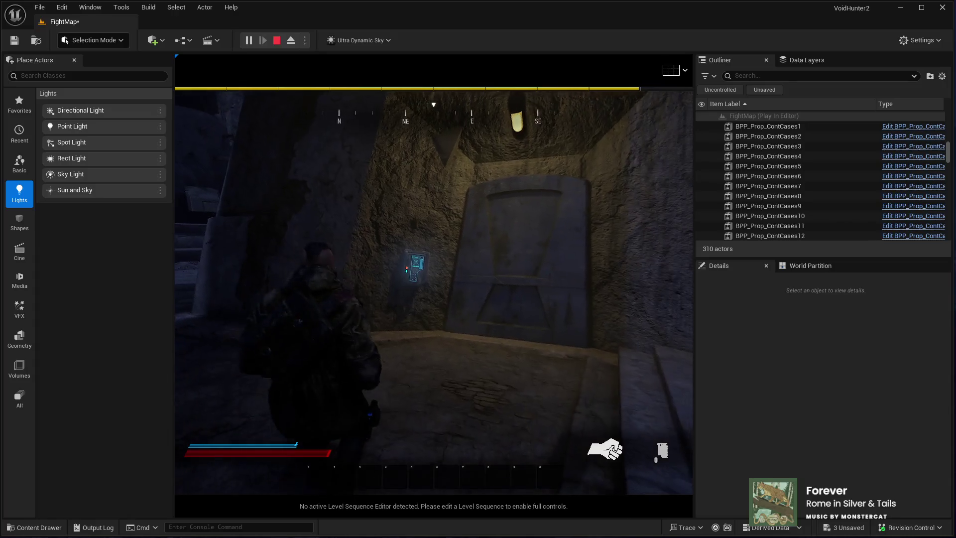
{"action": "key", "text": "w"}
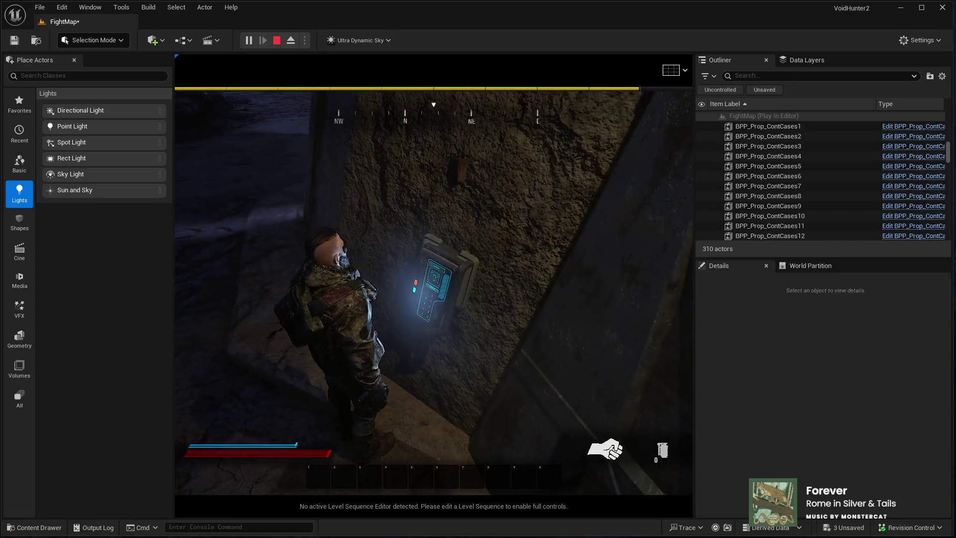
{"action": "key", "text": "w"}
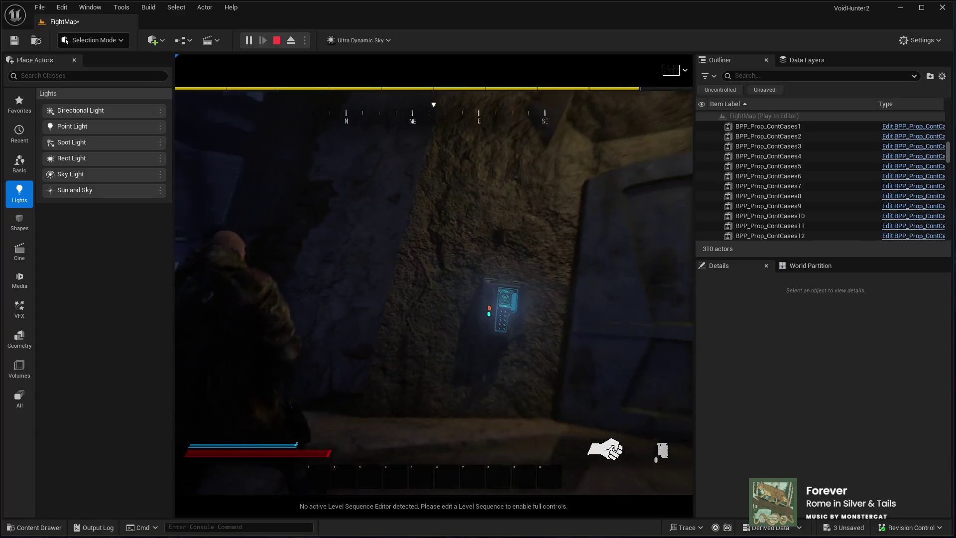
{"action": "key", "text": "w"}
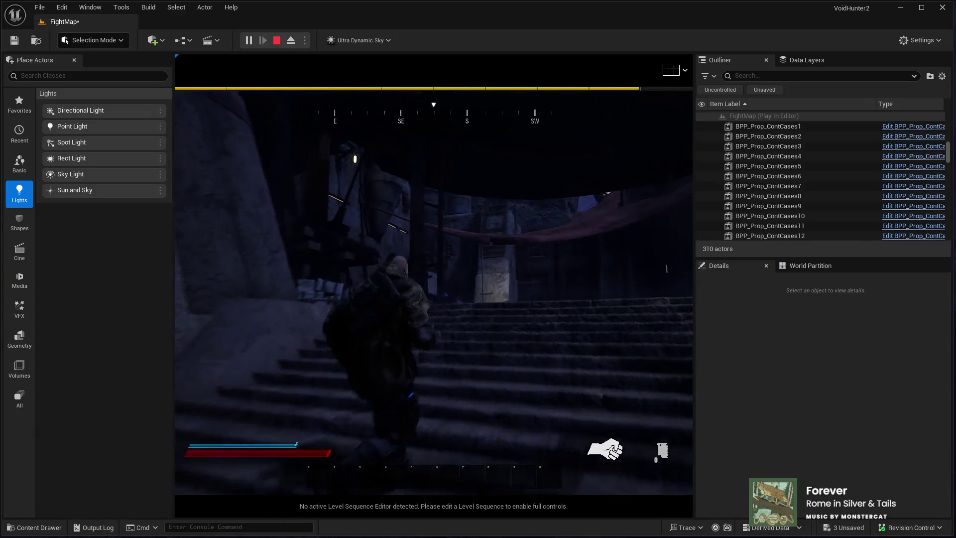
{"action": "key", "text": "s"}
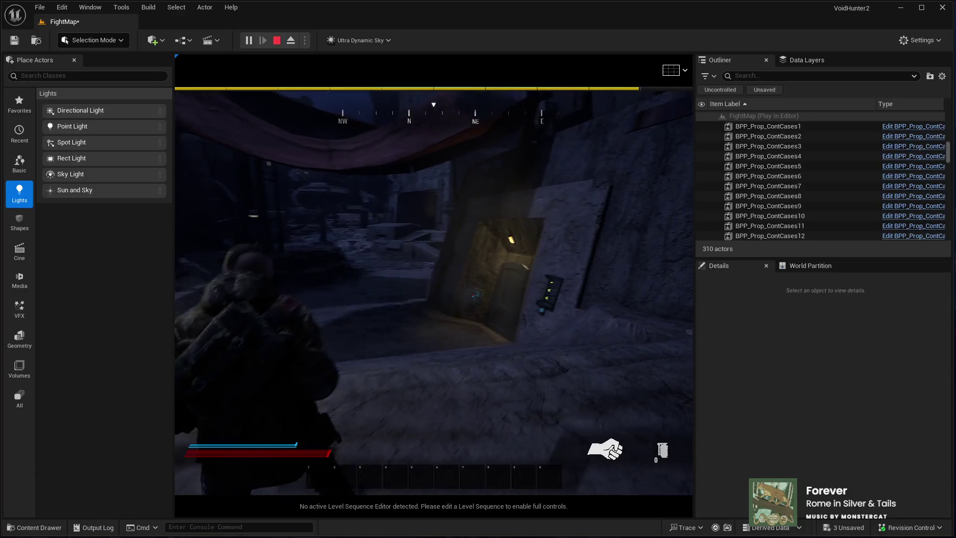
{"action": "key", "text": "w"}
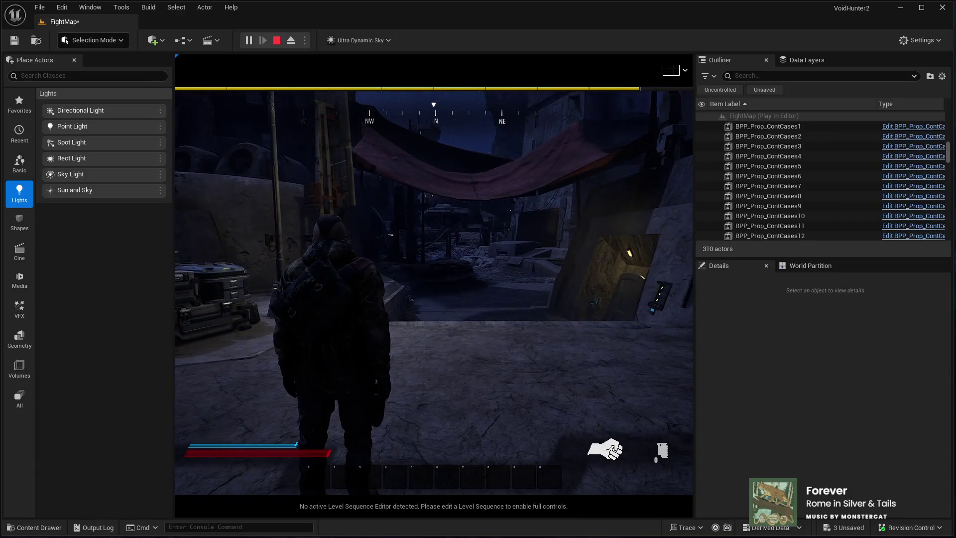
{"action": "key", "text": "Escape"}
{"action": "left_click_drag", "start_coordinate": [236, 210], "coordinate": [299, 211]}
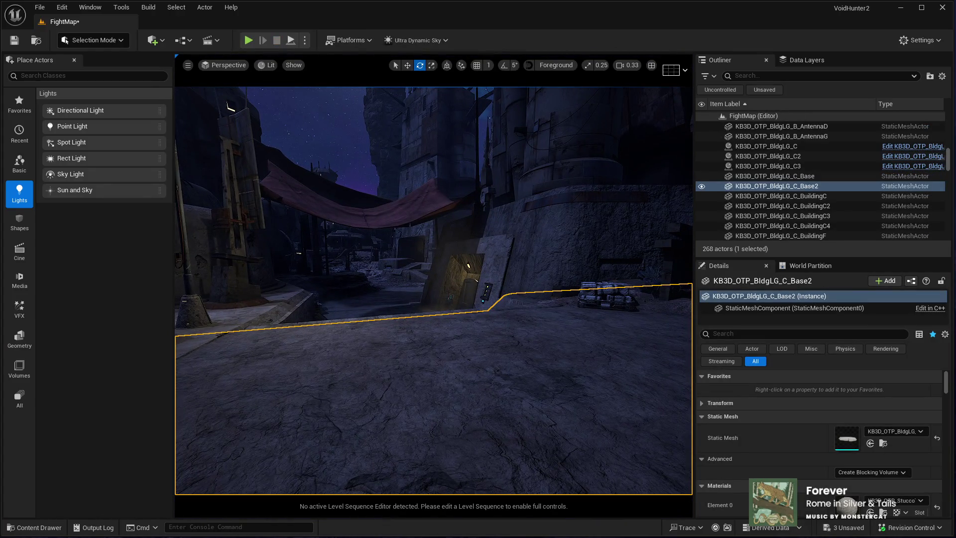